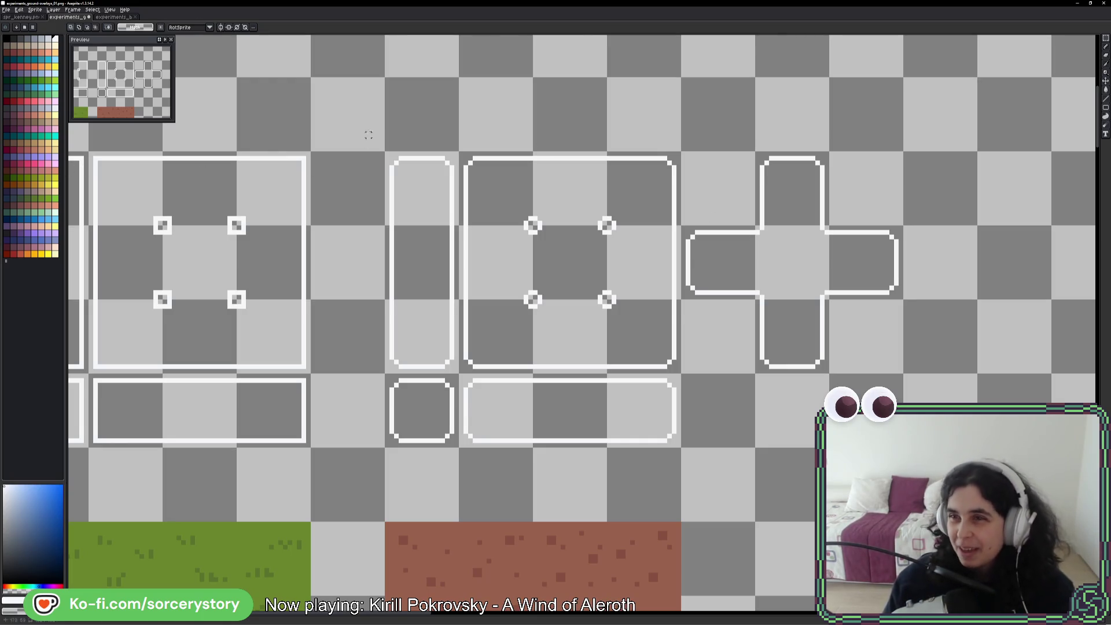
- Select the plus-shaped outline with the Rectangular Marquee and delete it
click(1105, 45)
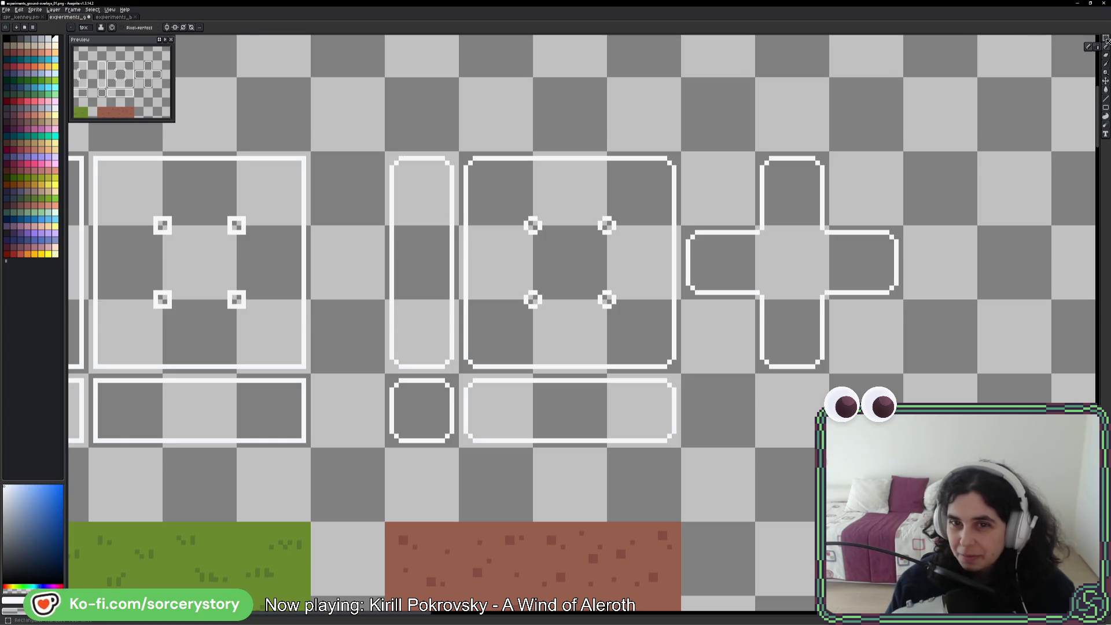
key(m)
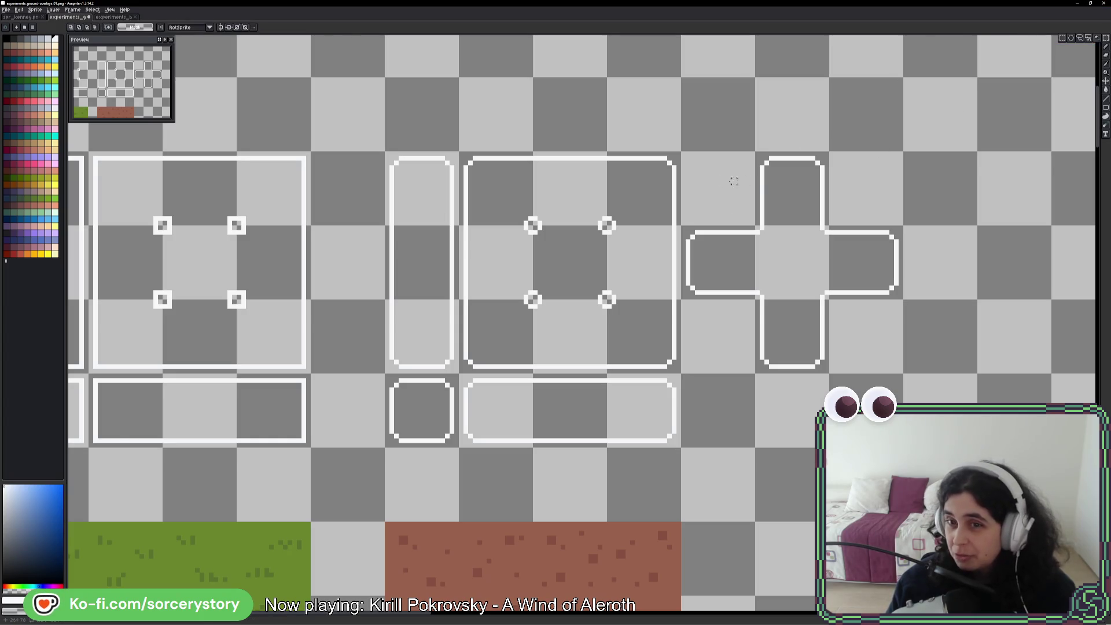
drag(702, 171, 897, 367)
key(Delete)
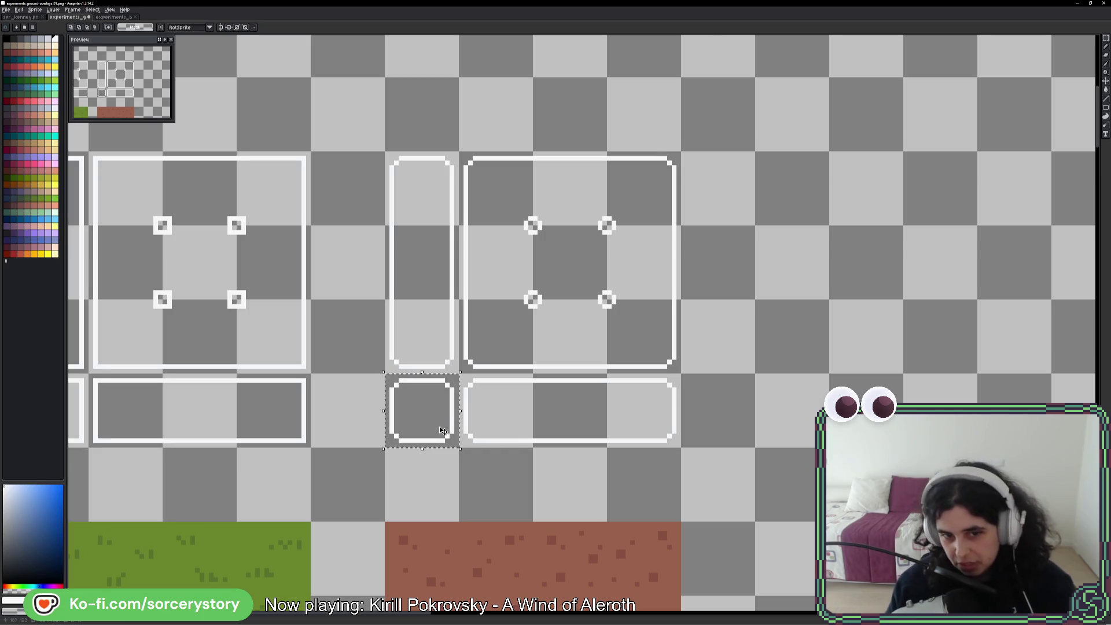
- Copy the square-stud frame block to the right, then select and delete the copied frames
scroll(462, 393, left, 5)
scroll(428, 341, up, 1)
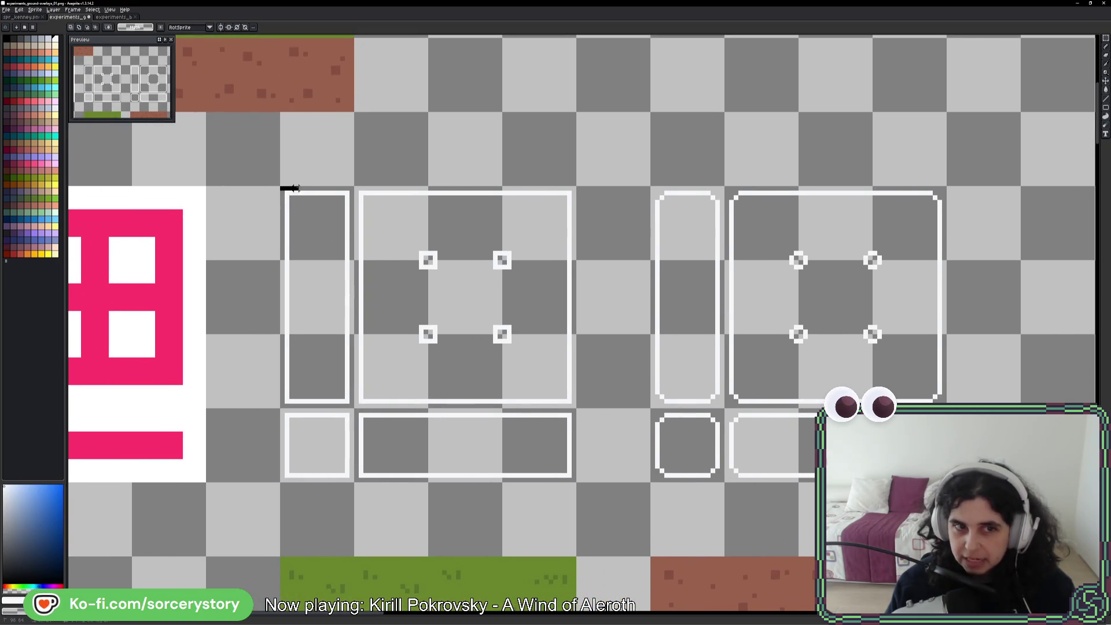
drag(301, 193, 560, 441)
mouse_move(390, 380)
mouse_down()
mouse_move(1027, 387)
mouse_move(810, 386)
mouse_up()
scroll(578, 266, up, 2)
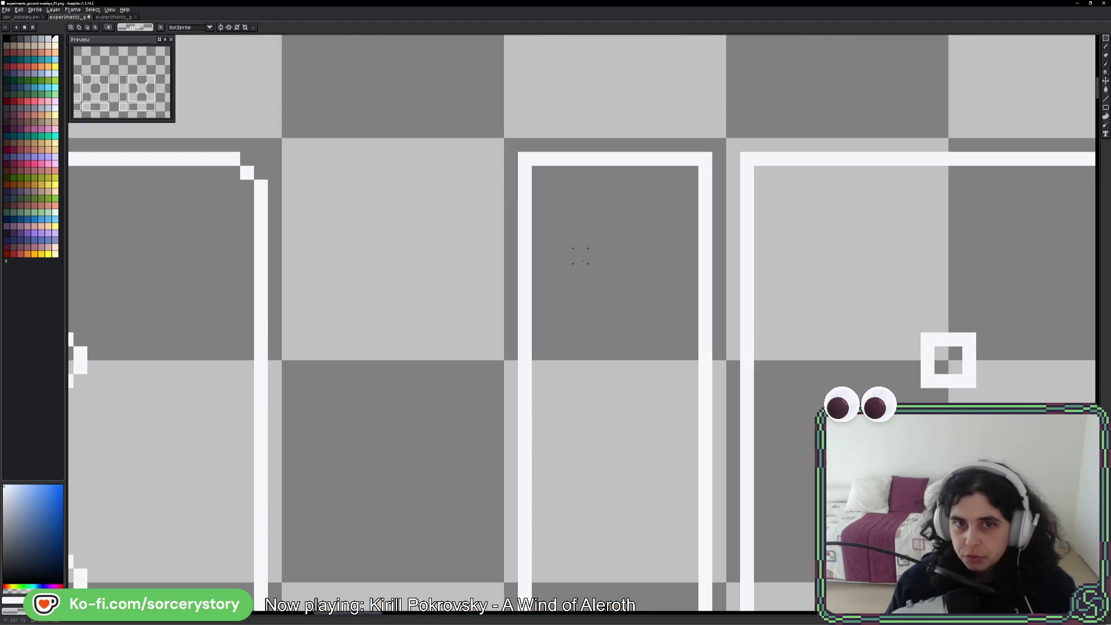
scroll(566, 254, down, 1)
mouse_move(566, 255)
mouse_down()
mouse_move(625, 289)
mouse_move(821, 579)
mouse_move(926, 578)
mouse_up()
key(Delete)
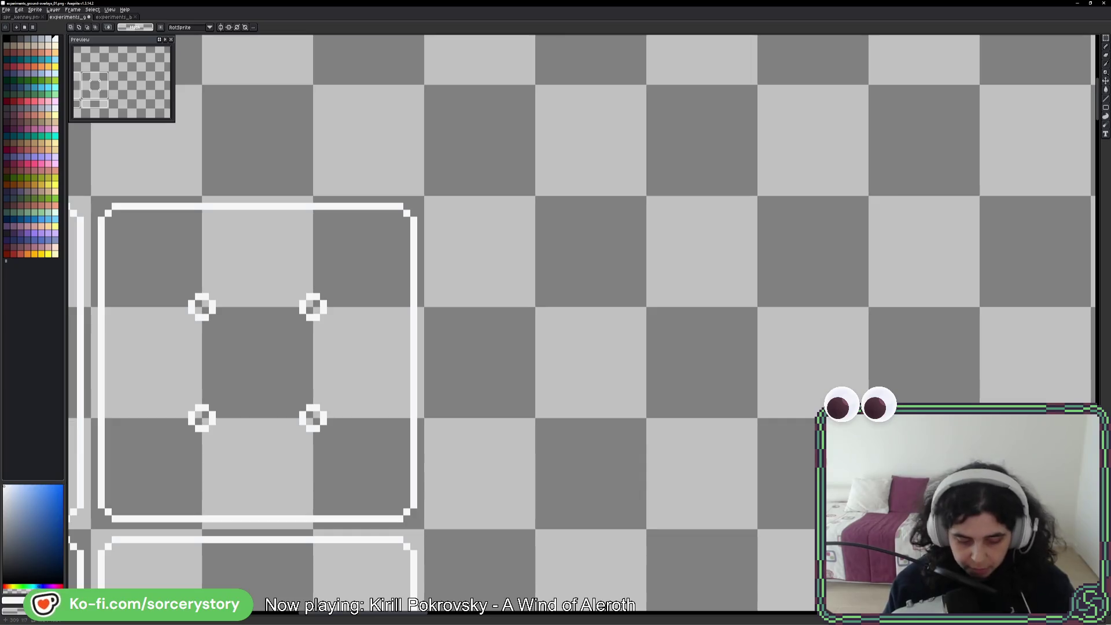
- Draw tall, small square, wide and large square white rectangle outlines as a sharp-cornered frame set
click(1106, 108)
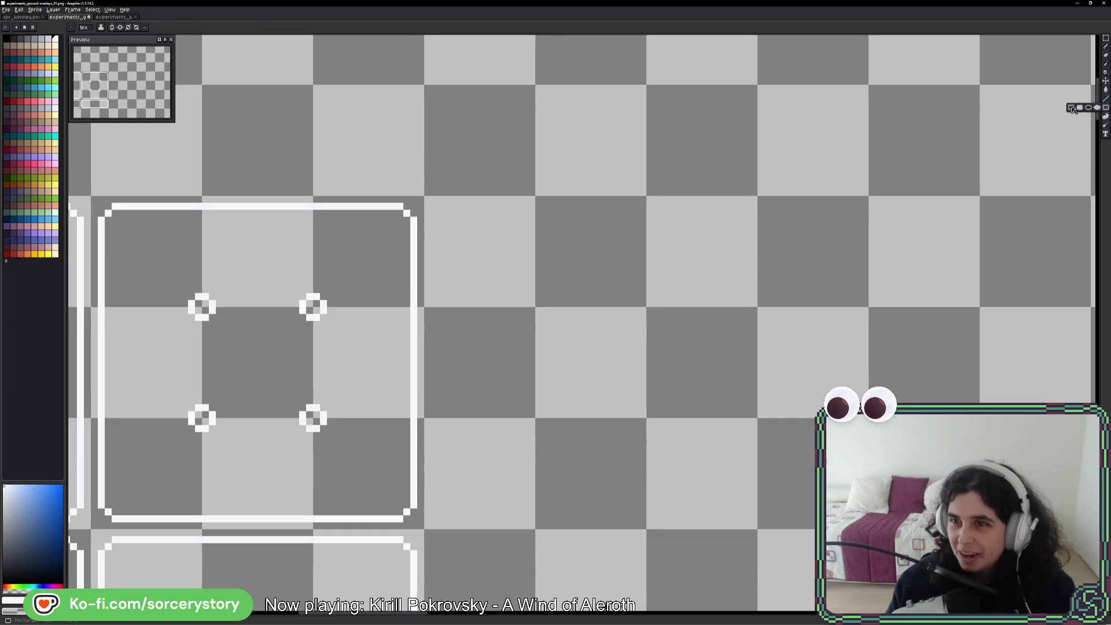
mouse_move(545, 199)
mouse_down()
mouse_move(630, 437)
mouse_move(643, 528)
mouse_up()
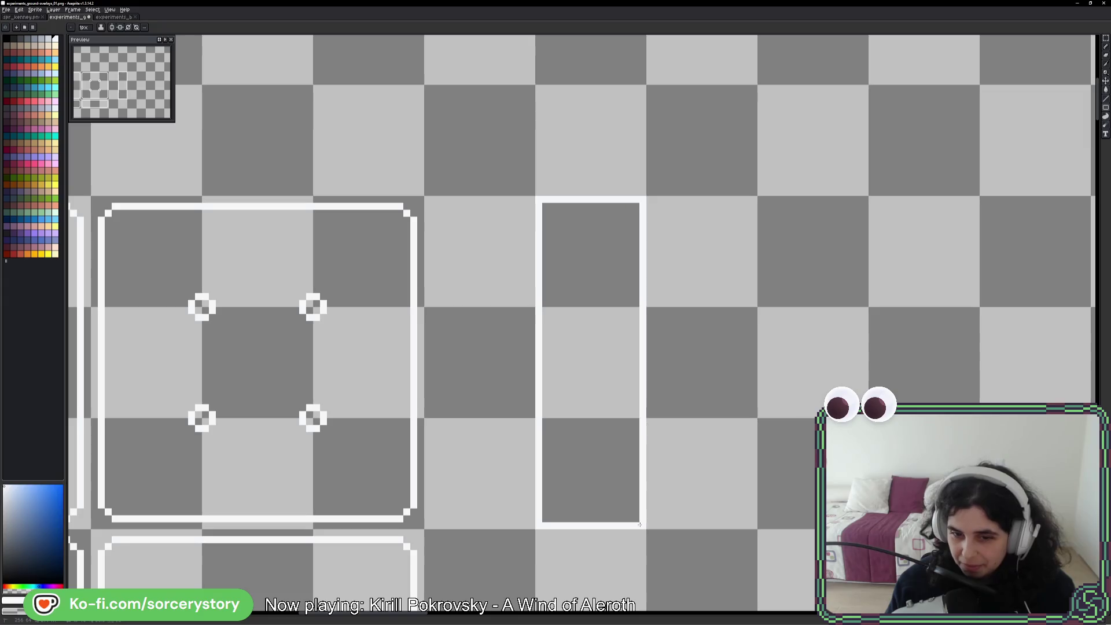
scroll(674, 523, down, 2)
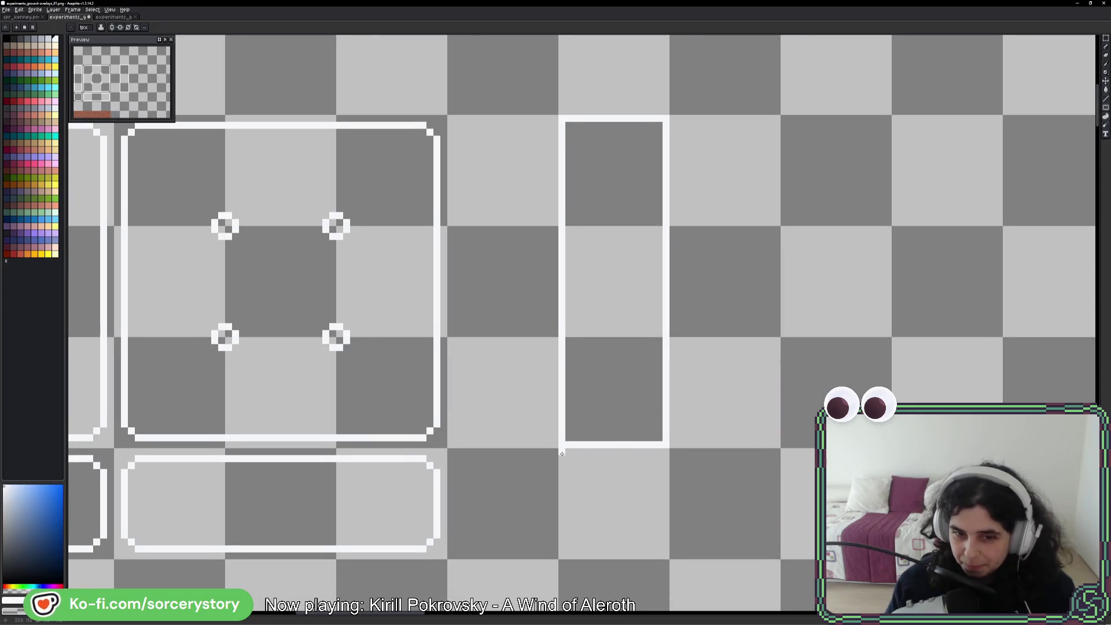
drag(561, 450, 663, 556)
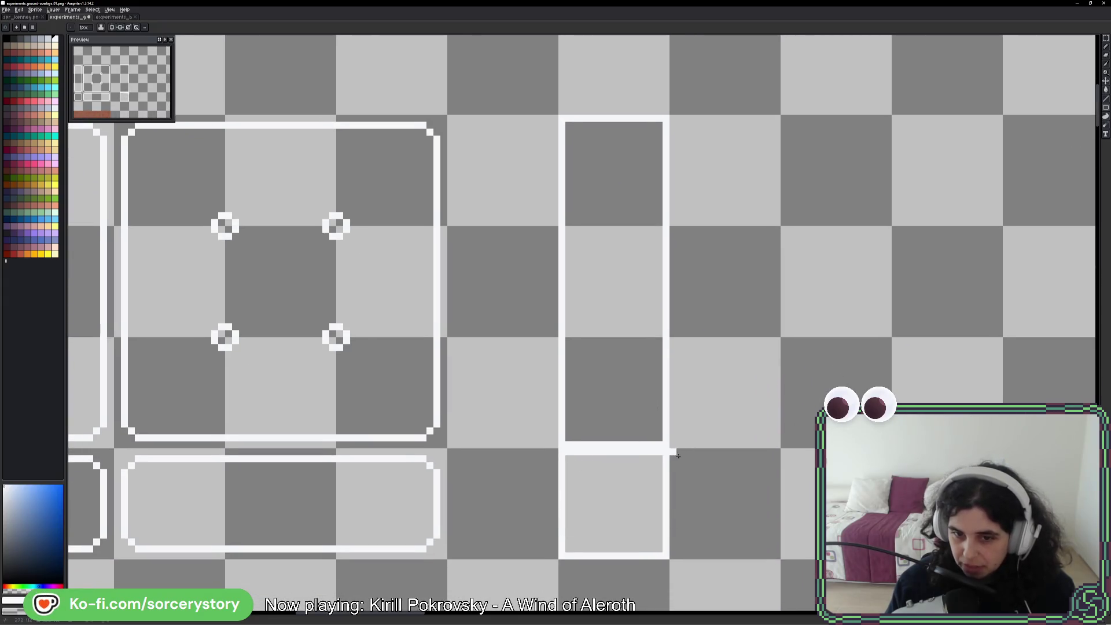
drag(678, 456, 833, 556)
scroll(995, 373, up, 2)
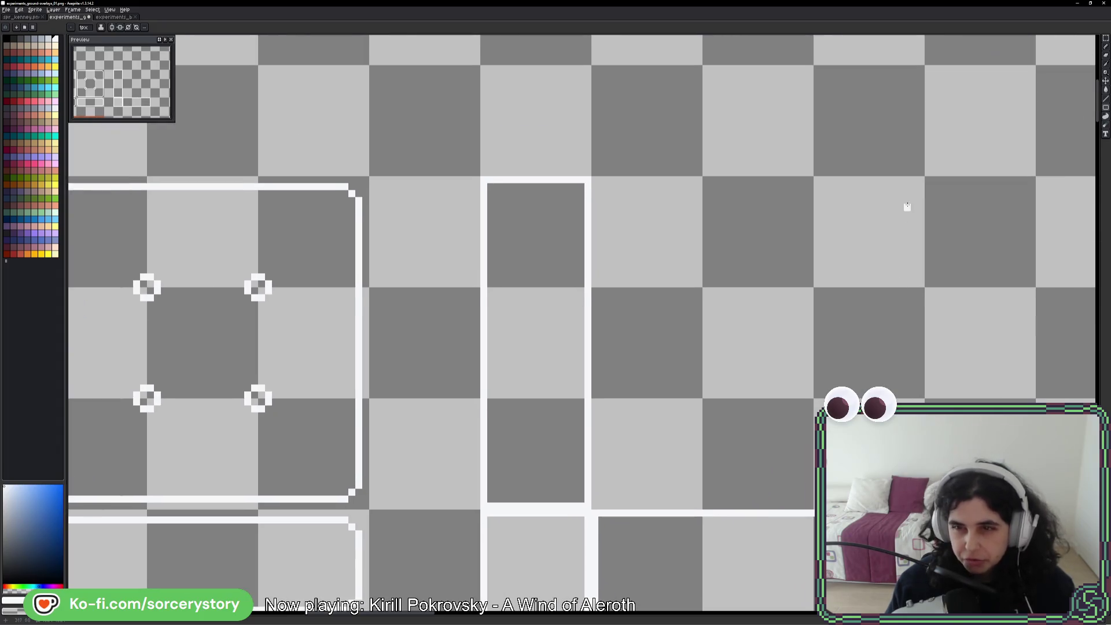
mouse_move(922, 178)
mouse_down()
mouse_move(689, 441)
mouse_move(593, 506)
mouse_up()
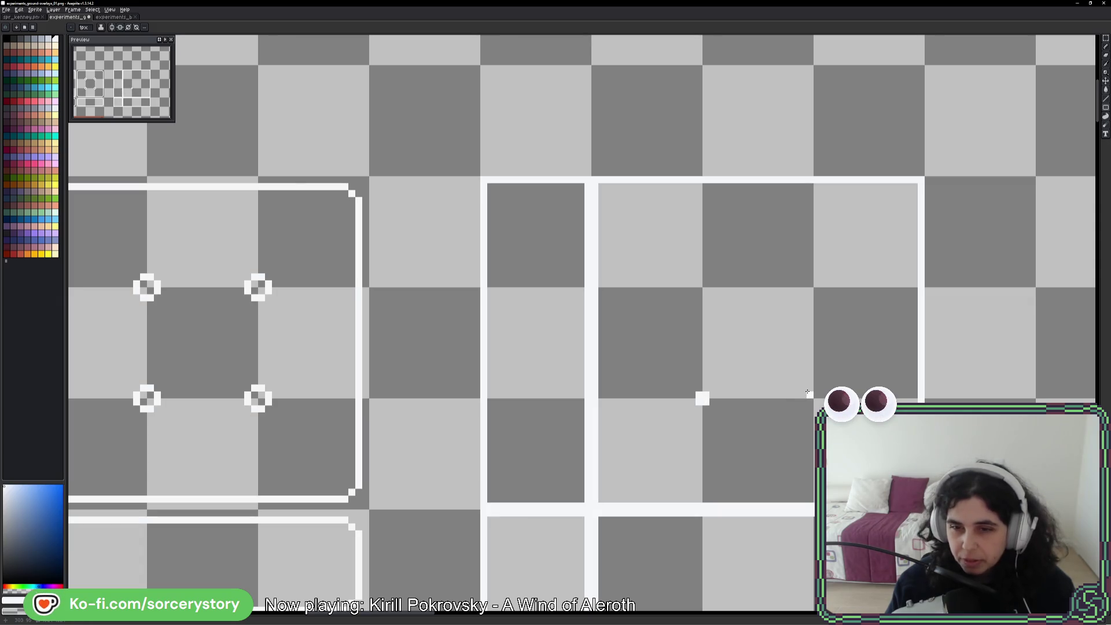
- Add small white stud pixels inside the large square frame
click(813, 286)
click(702, 287)
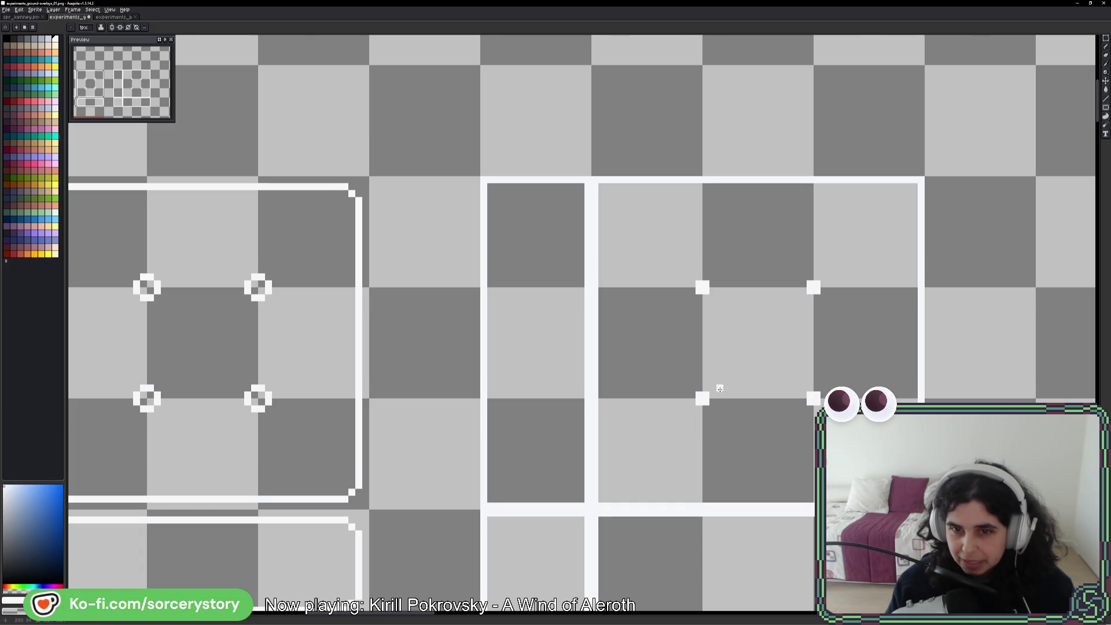
scroll(719, 389, down, 4)
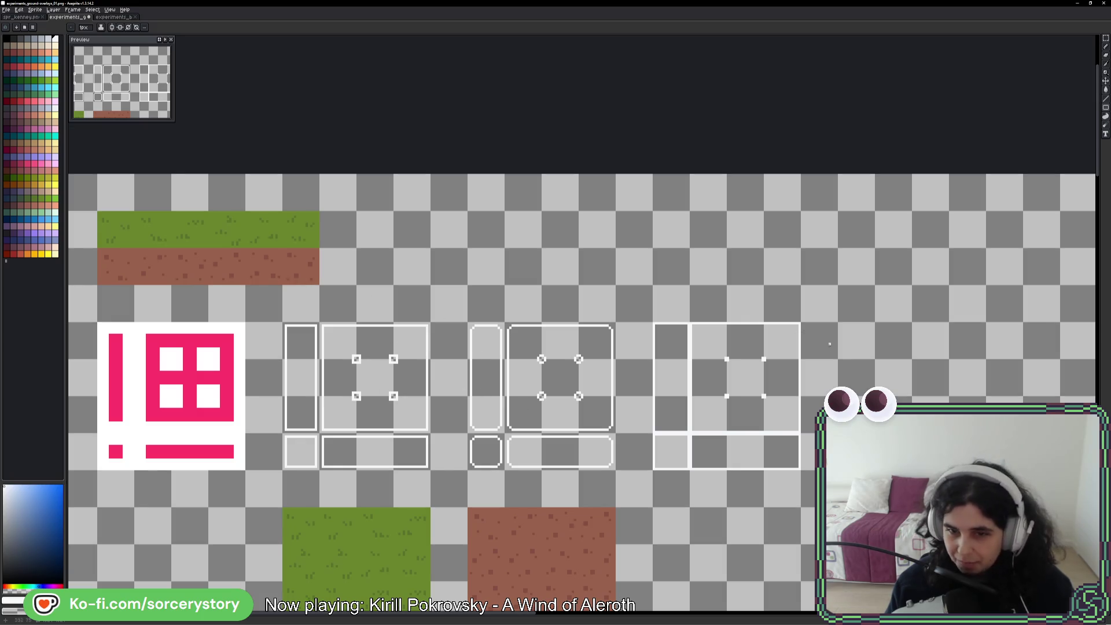
scroll(826, 355, up, 1)
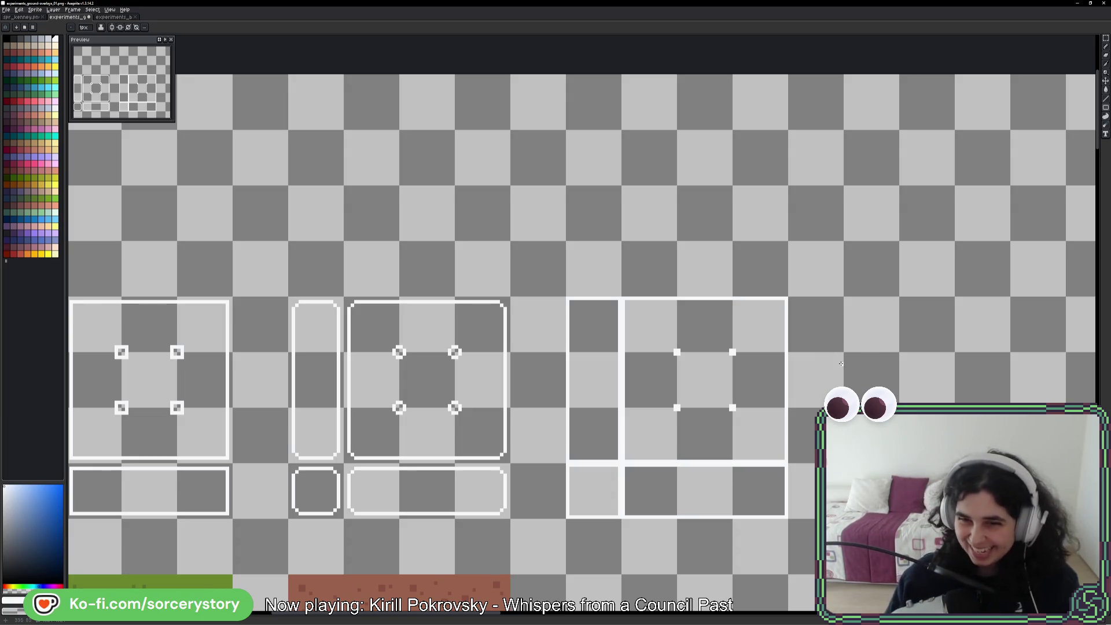
- Marquee-select the sharp-cornered frame set and Ctrl-drag a duplicate to its right
scroll(806, 325, down, 1)
scroll(724, 265, up, 1)
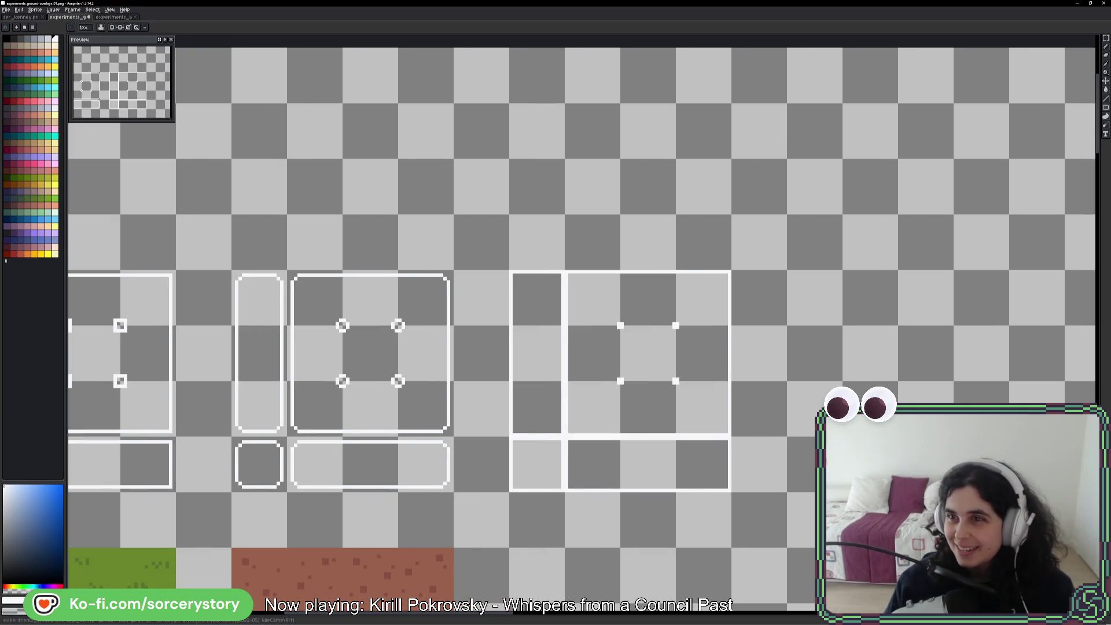
click(1105, 38)
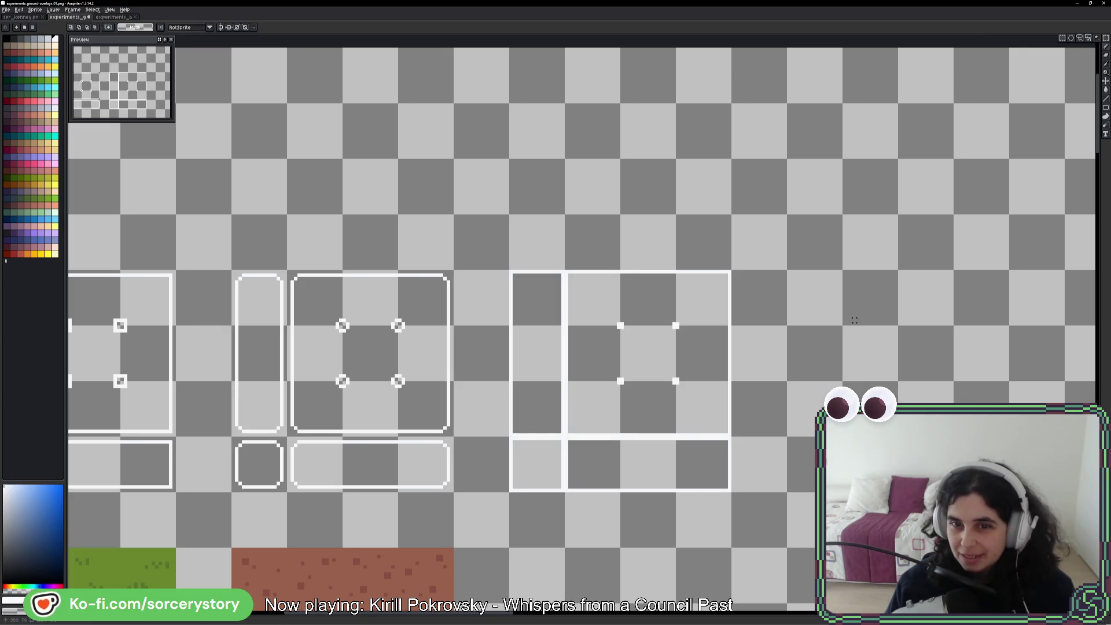
drag(545, 306, 712, 464)
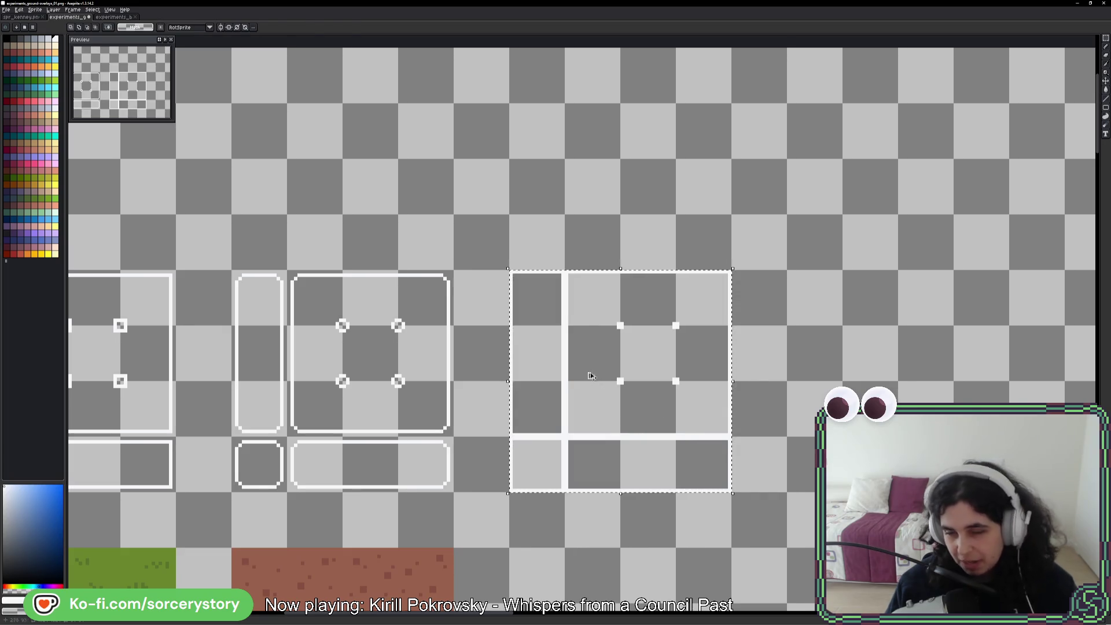
mouse_move(590, 372)
mouse_down()
mouse_move(868, 376)
mouse_move(740, 367)
mouse_up()
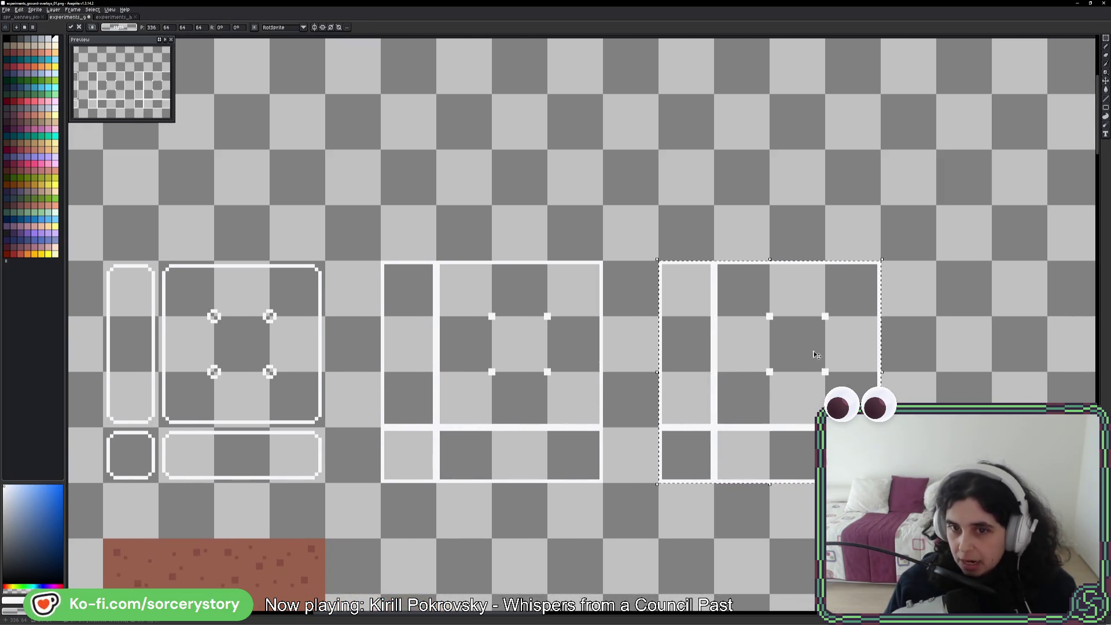
click(1106, 107)
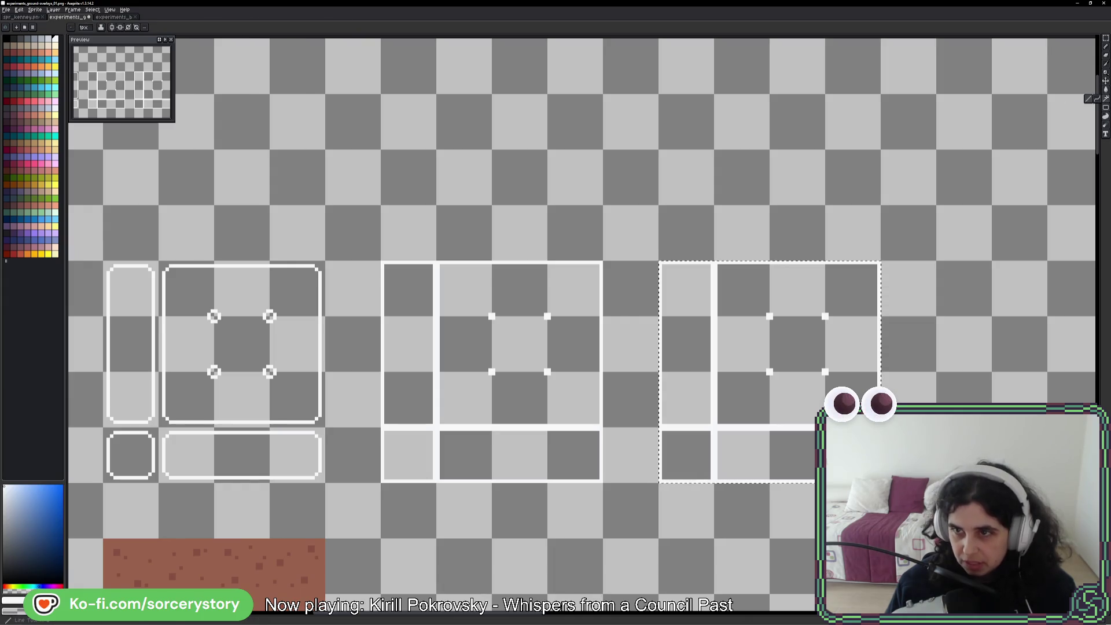
drag(752, 296, 652, 295)
scroll(652, 294, up, 4)
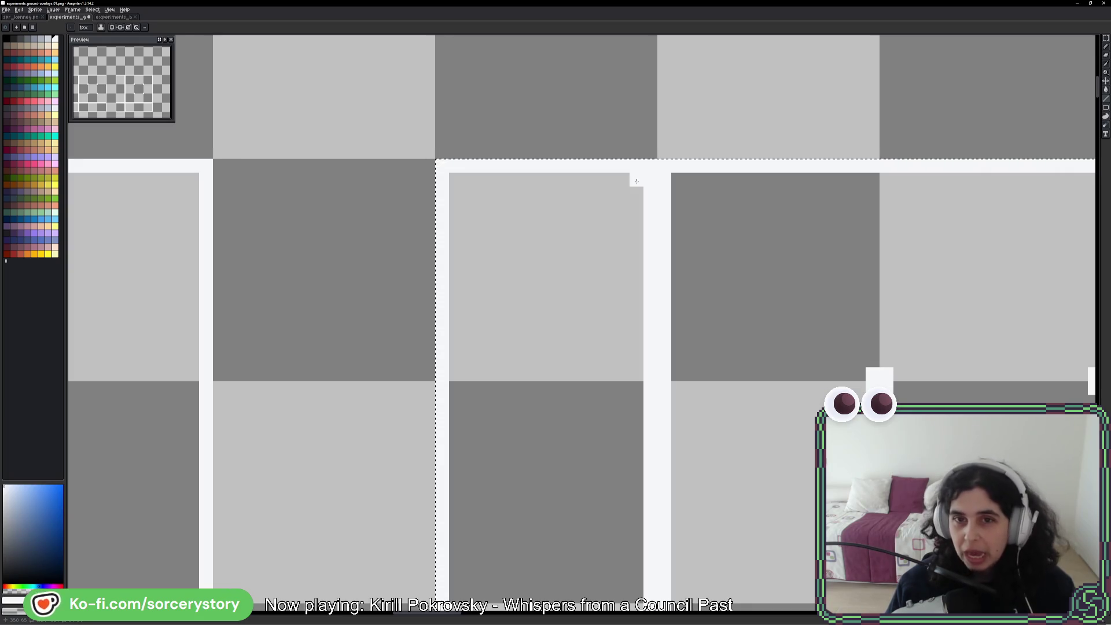
- Draw parallel white diagonal hatch lines across the upper part of the tall side column
mouse_move(636, 182)
mouse_down()
mouse_move(521, 337)
mouse_move(456, 370)
mouse_move(639, 178)
mouse_move(531, 325)
mouse_move(462, 386)
mouse_up()
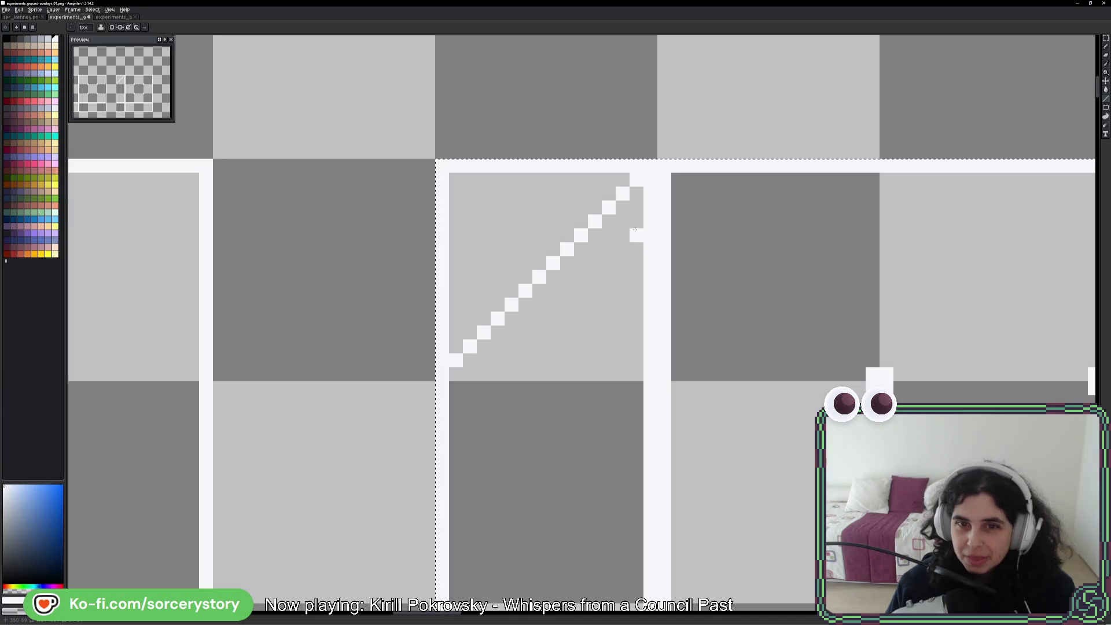
drag(636, 235, 501, 372)
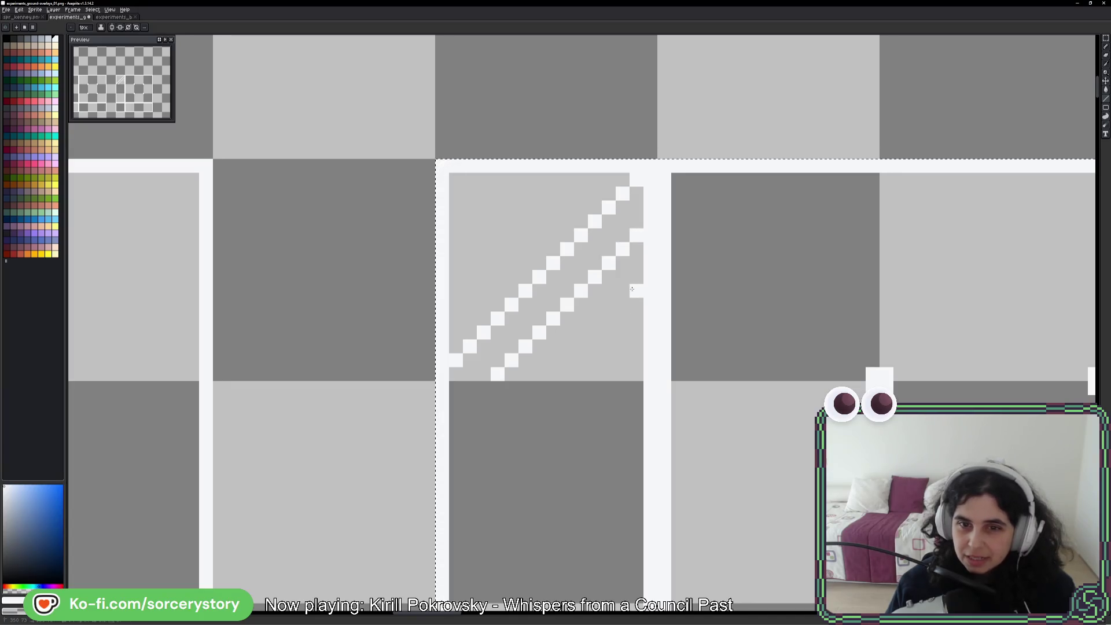
drag(637, 290, 552, 373)
drag(450, 419, 550, 307)
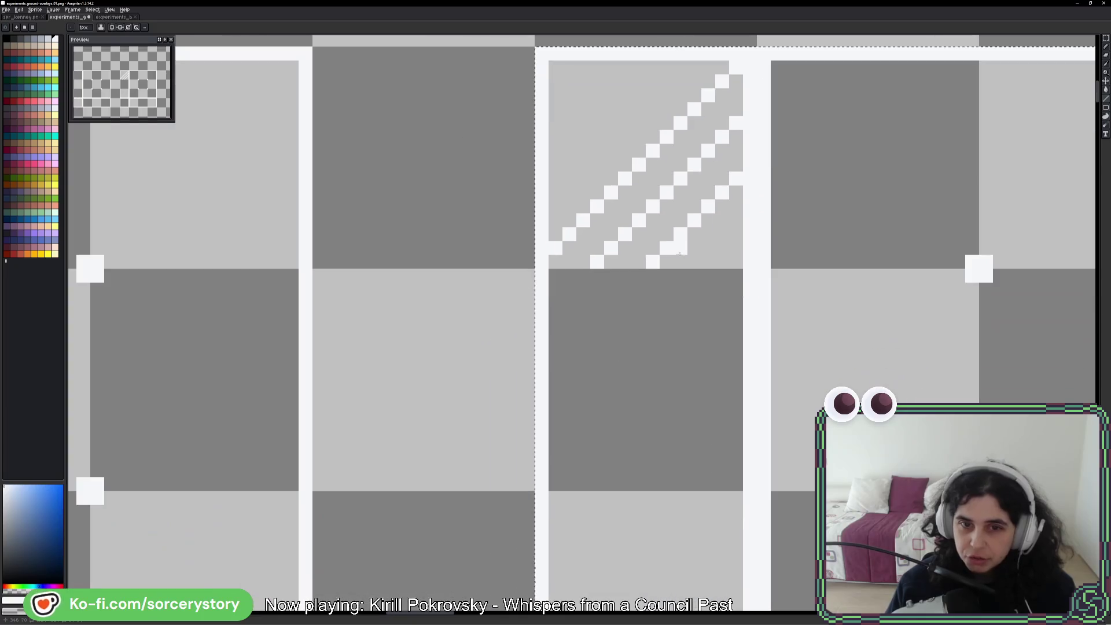
drag(584, 275, 549, 307)
drag(638, 275, 550, 355)
drag(736, 234, 556, 414)
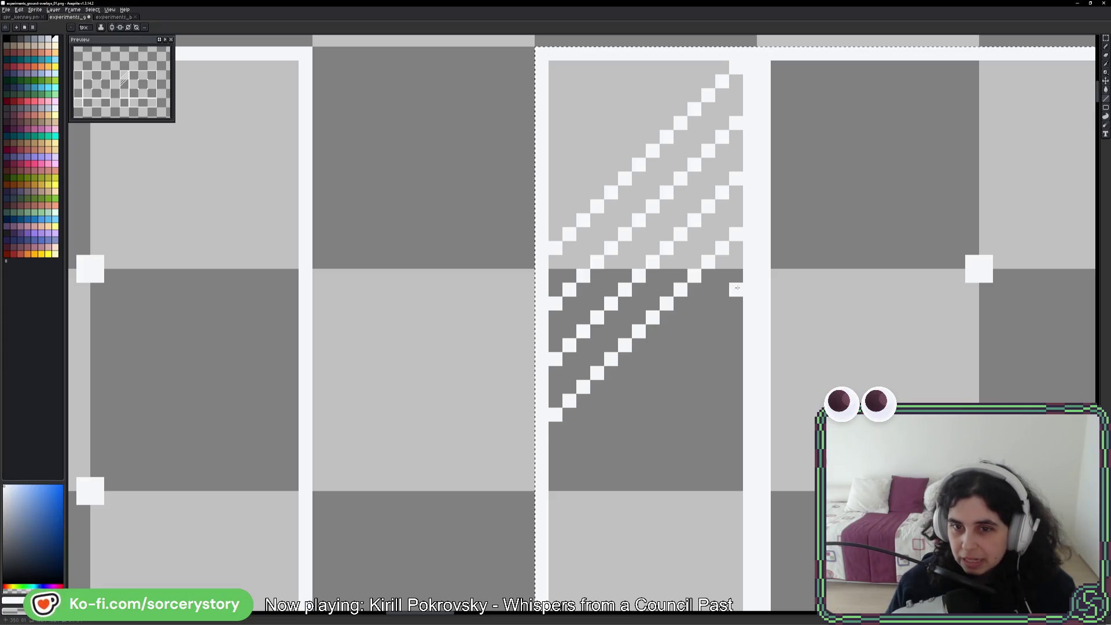
drag(736, 289, 583, 443)
scroll(580, 464, down, 3)
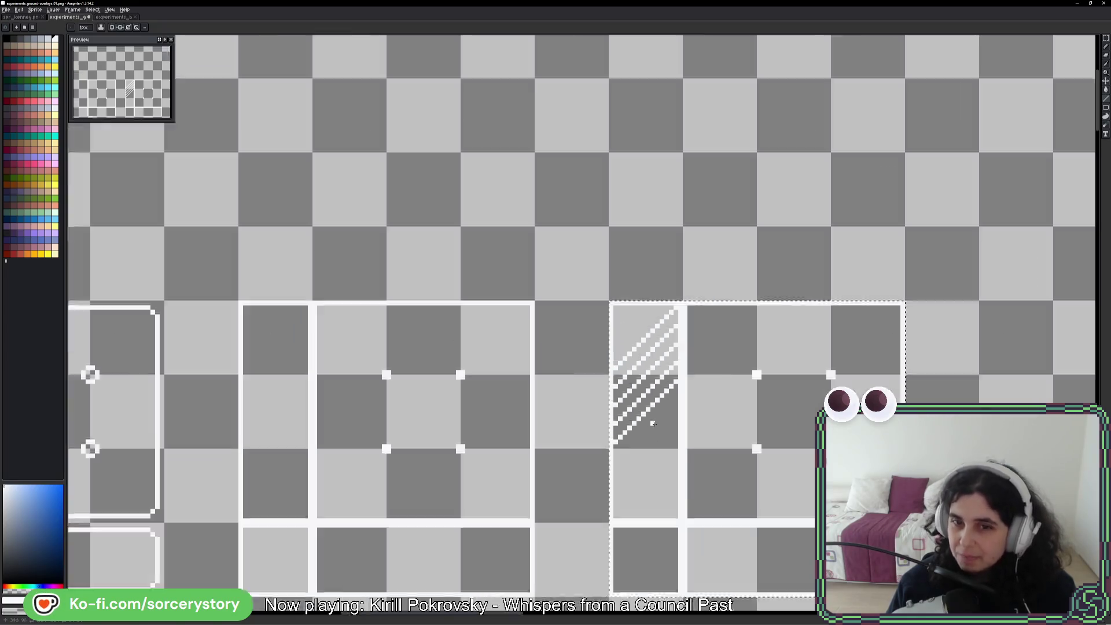
scroll(655, 328, up, 3)
scroll(656, 328, up, 1)
mouse_move(660, 372)
mouse_down()
mouse_move(493, 538)
mouse_move(492, 377)
mouse_up()
mouse_move(566, 215)
mouse_down()
mouse_move(578, 202)
mouse_move(493, 289)
mouse_up()
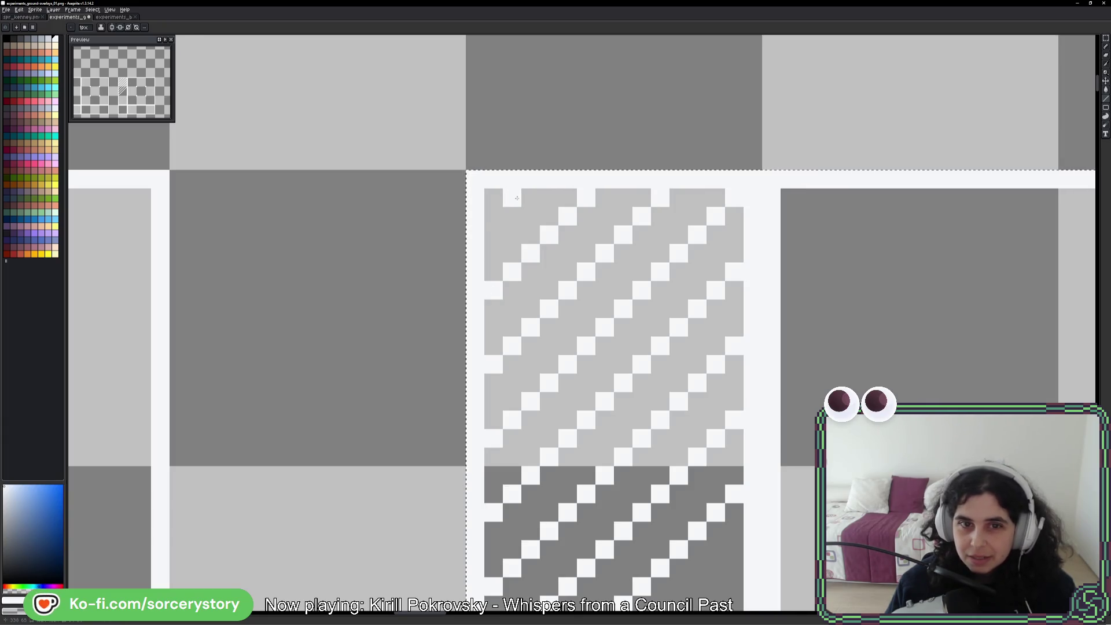
- Continue the diagonal hatch lines down to the bottom cell of the column
scroll(574, 339, down, 1)
drag(625, 496, 549, 350)
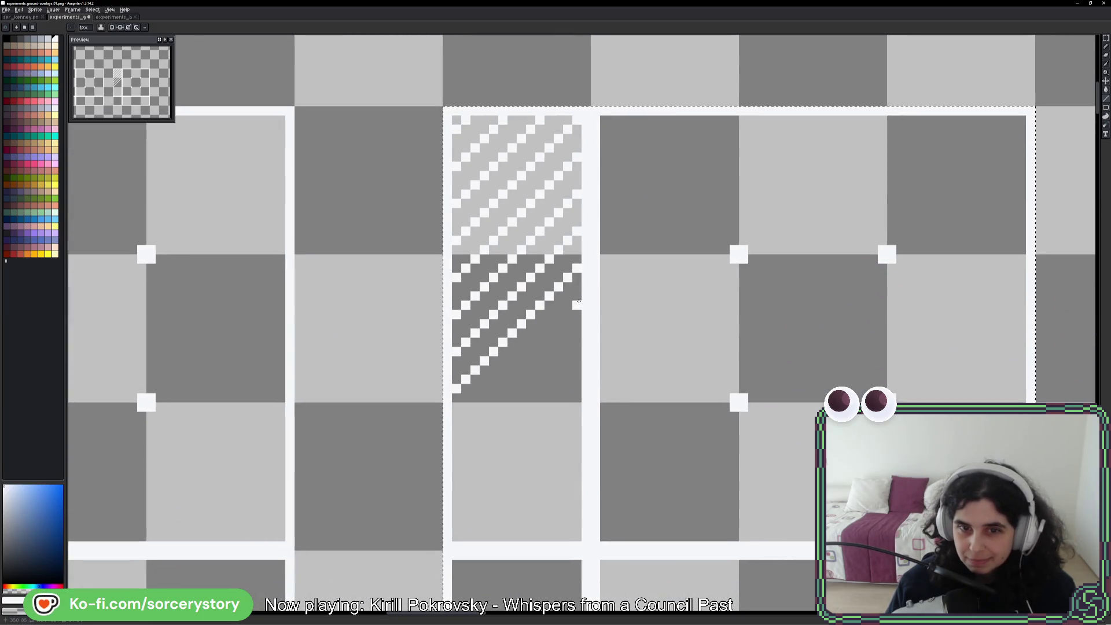
drag(579, 301, 466, 416)
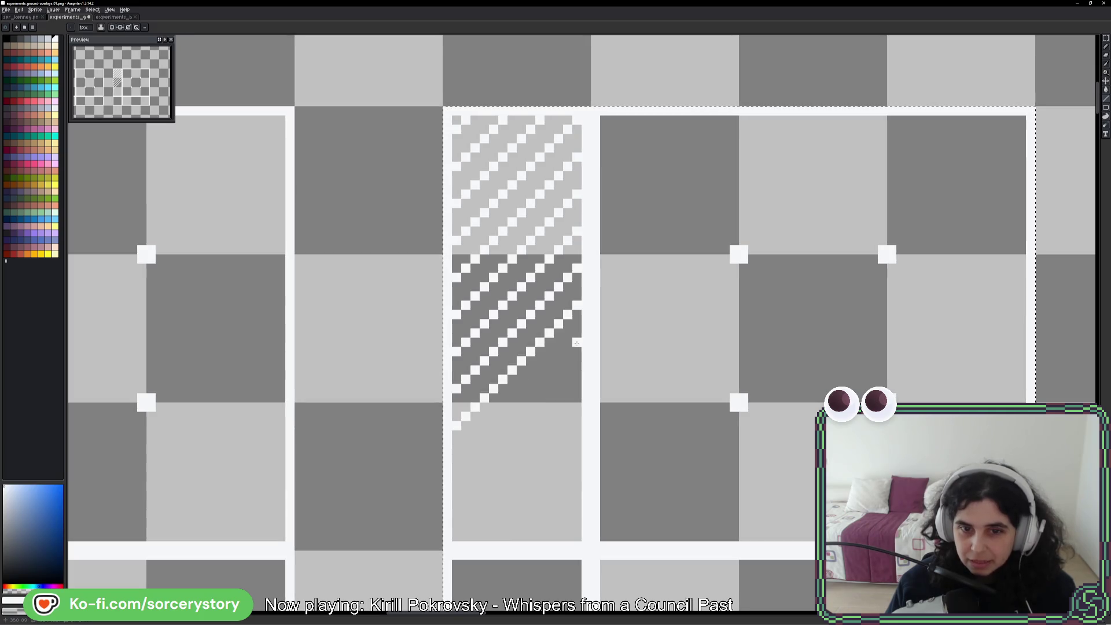
drag(577, 343, 458, 463)
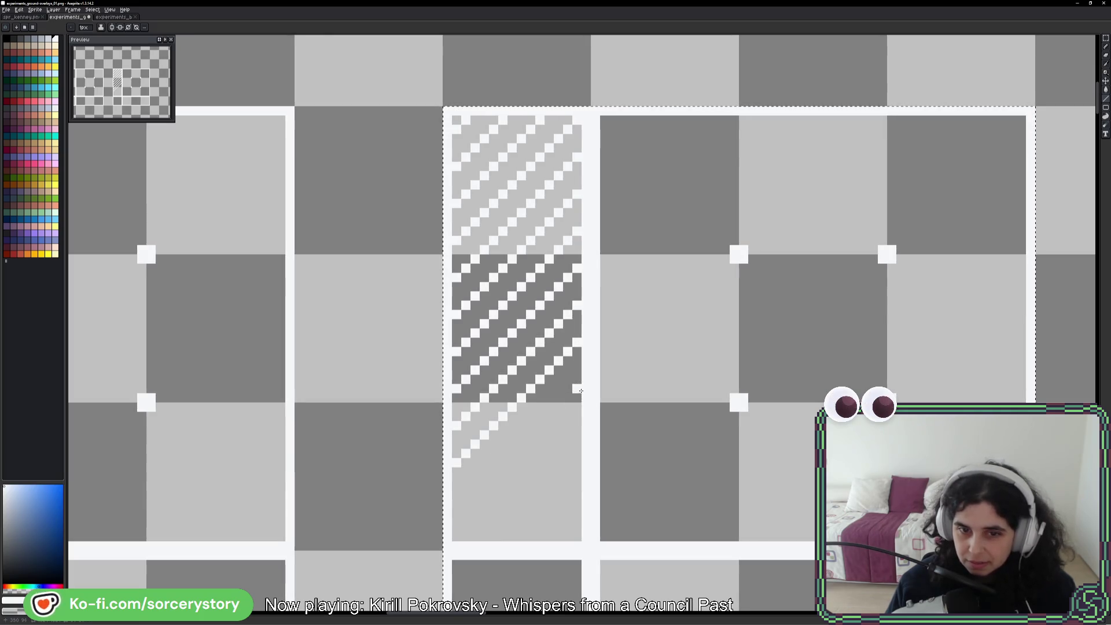
drag(581, 373, 485, 468)
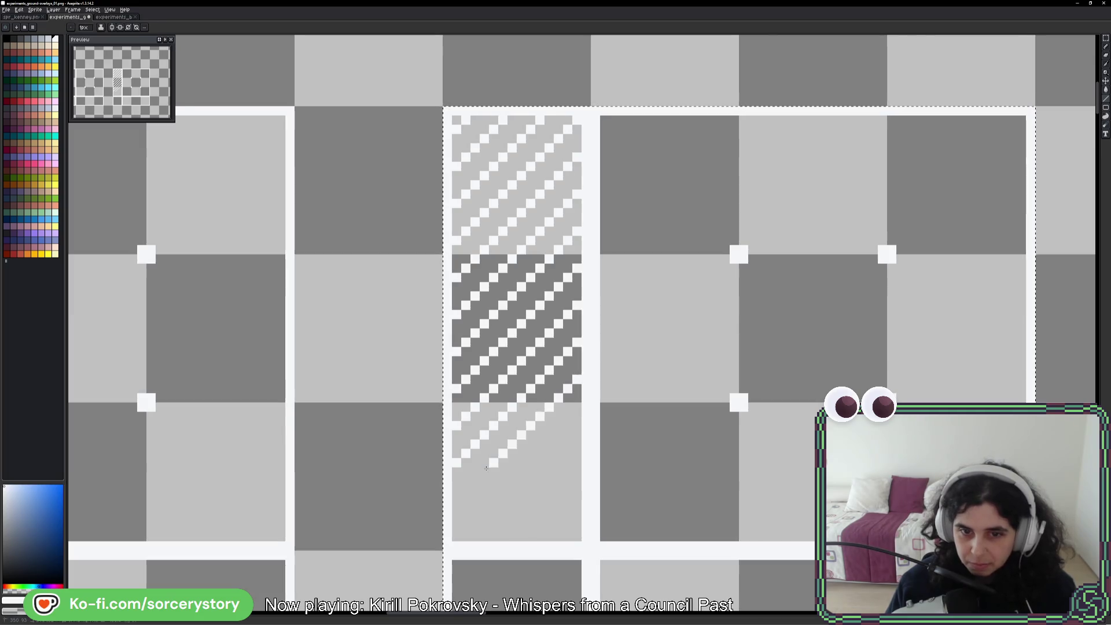
drag(573, 420, 471, 521)
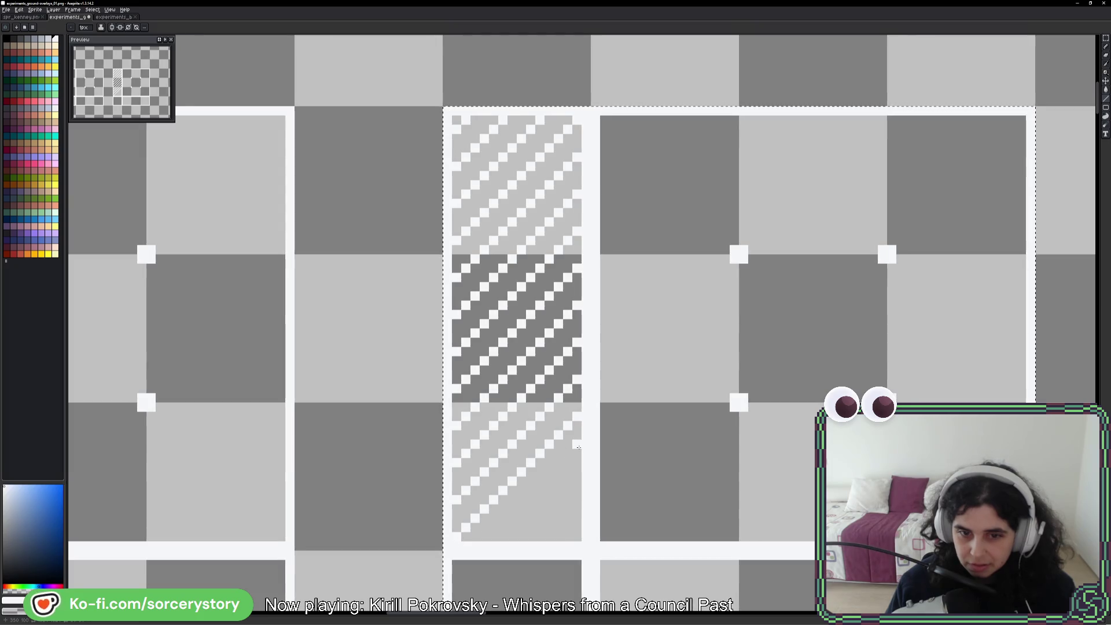
drag(577, 456, 511, 519)
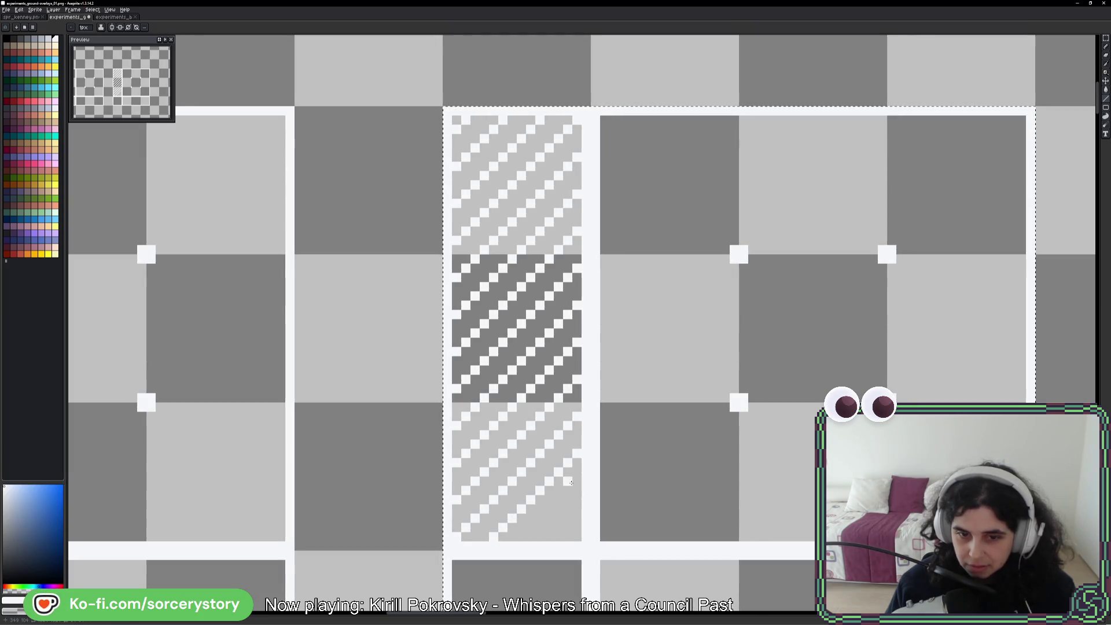
mouse_move(575, 487)
mouse_down()
mouse_move(540, 527)
mouse_move(564, 530)
mouse_move(554, 539)
mouse_up()
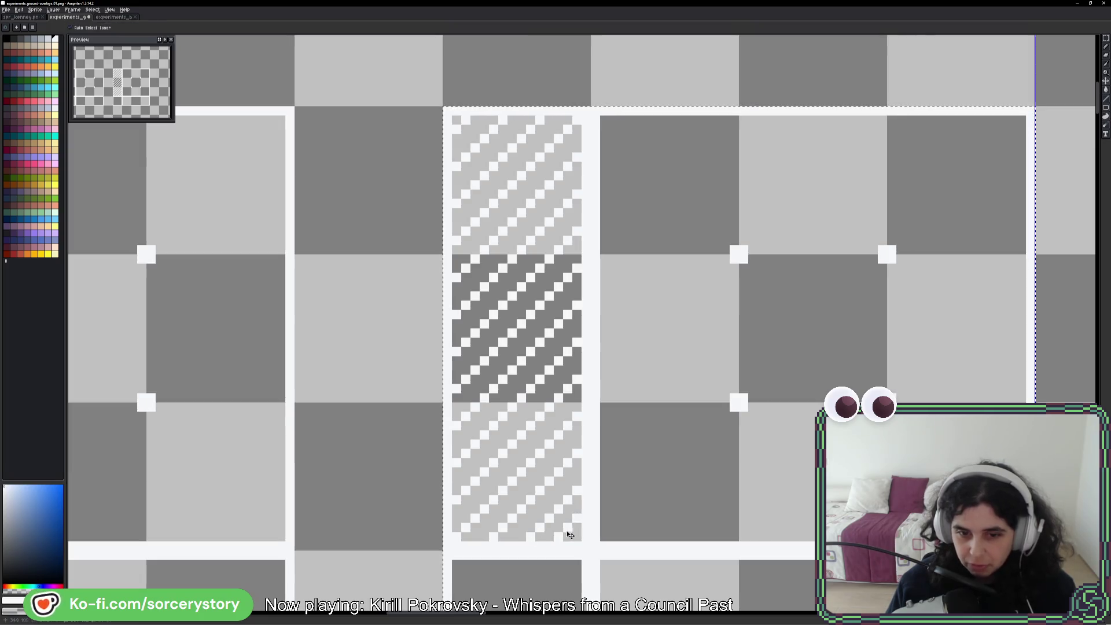
scroll(662, 458, down, 5)
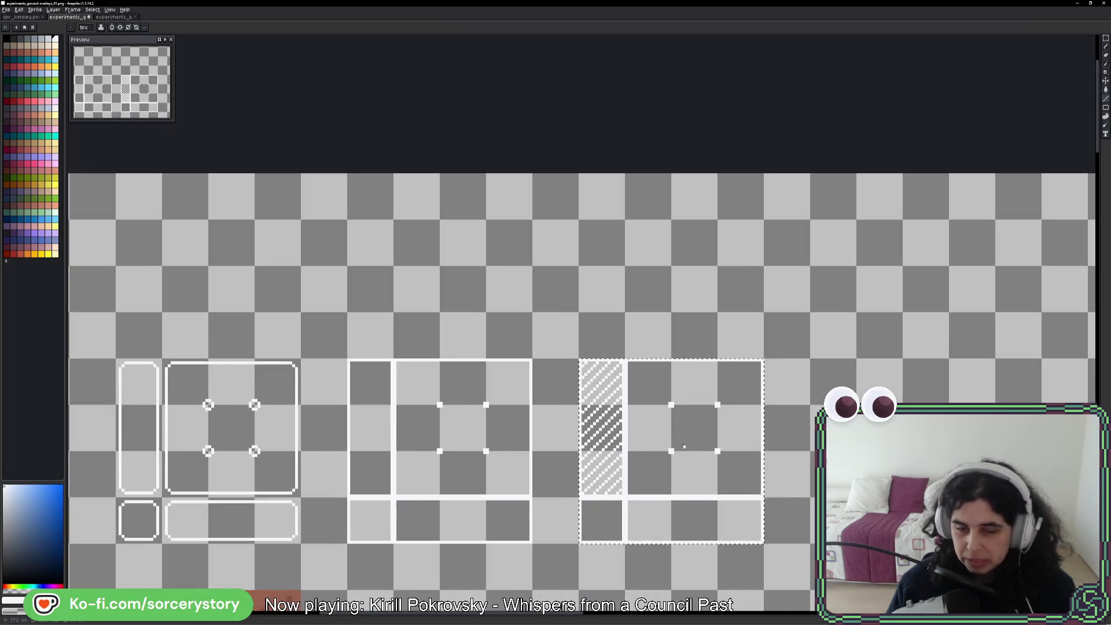
- Select the tile, undo a misplaced copy, then copy and paste a fresh duplicate of it
scroll(683, 446, up, 2)
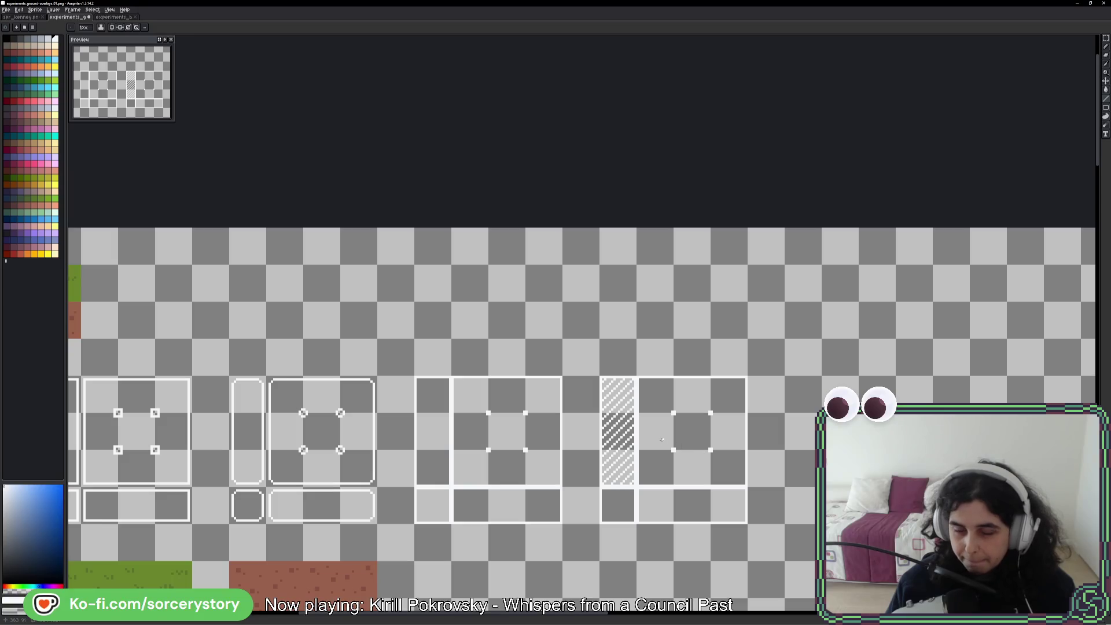
drag(582, 484, 619, 452)
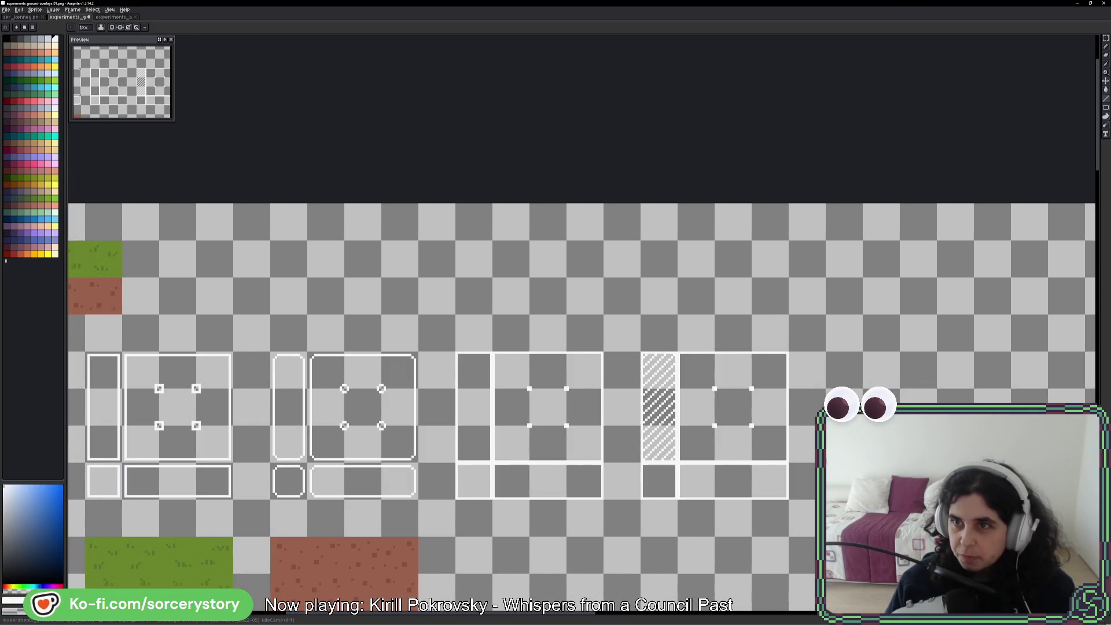
key(m)
scroll(760, 503, up, 2)
mouse_move(574, 268)
mouse_down()
mouse_move(626, 318)
mouse_move(626, 483)
mouse_move(753, 474)
mouse_up()
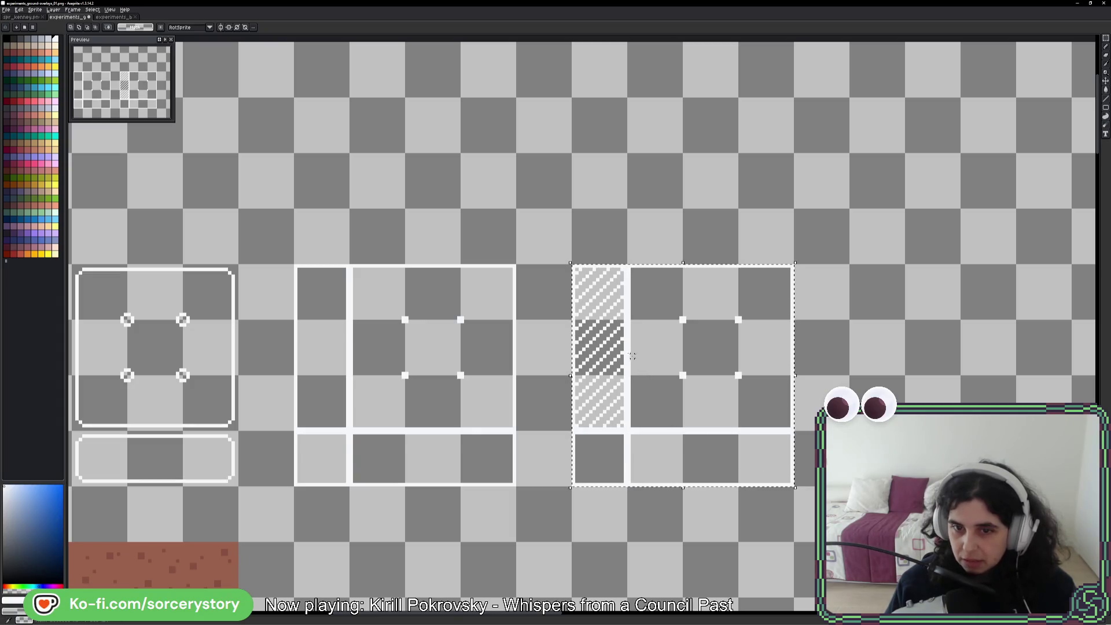
drag(600, 366, 880, 366)
click(928, 366)
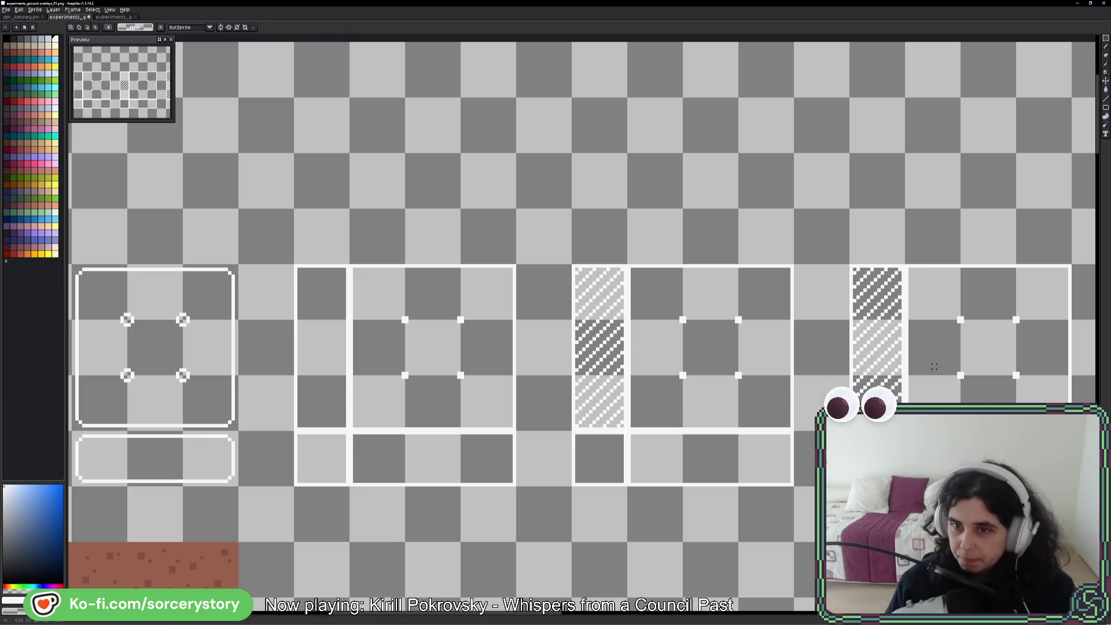
key(ctrl+z)
key(ctrl+z)
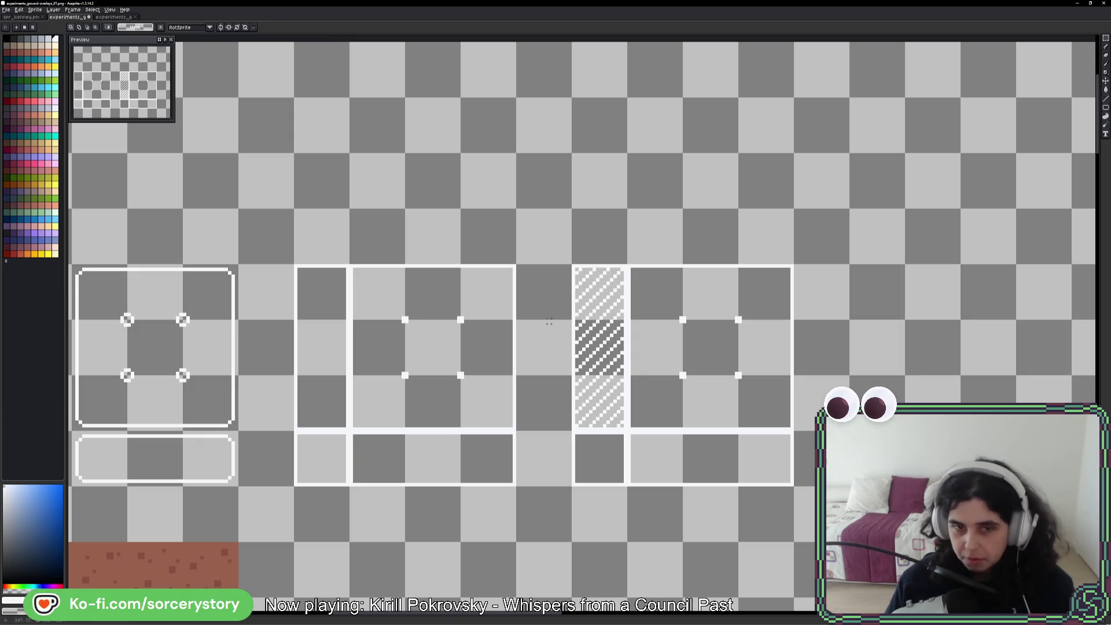
key(ctrl+z)
key(ctrl+c)
key(ctrl+v)
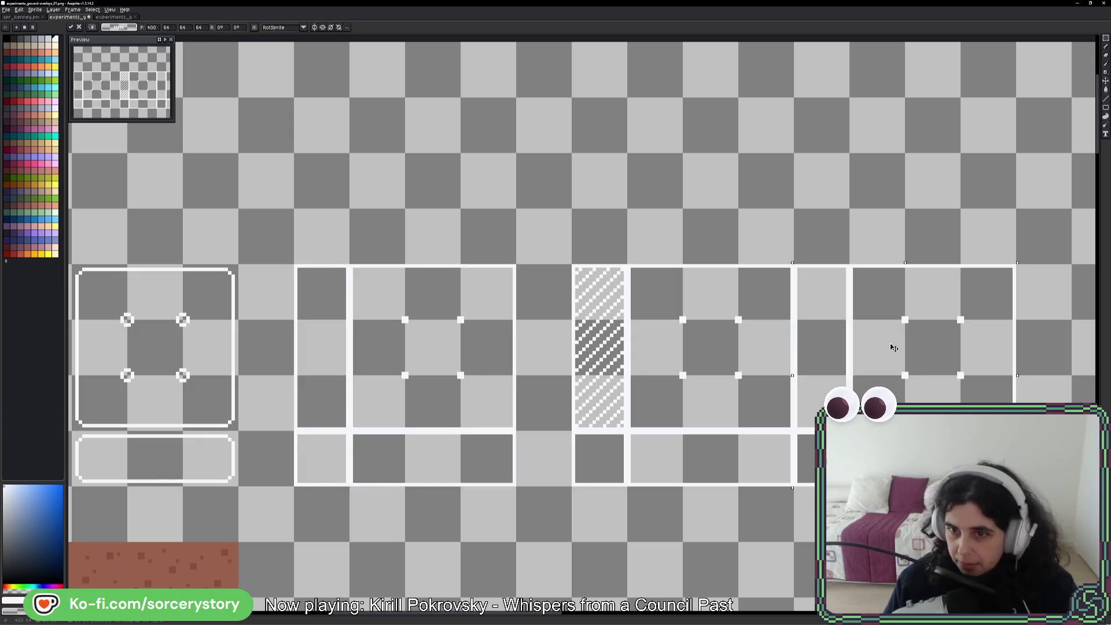
- Move the pasted tile to the right end of the row and commit it
drag(891, 347, 913, 348)
key(Return)
scroll(739, 342, up, 1)
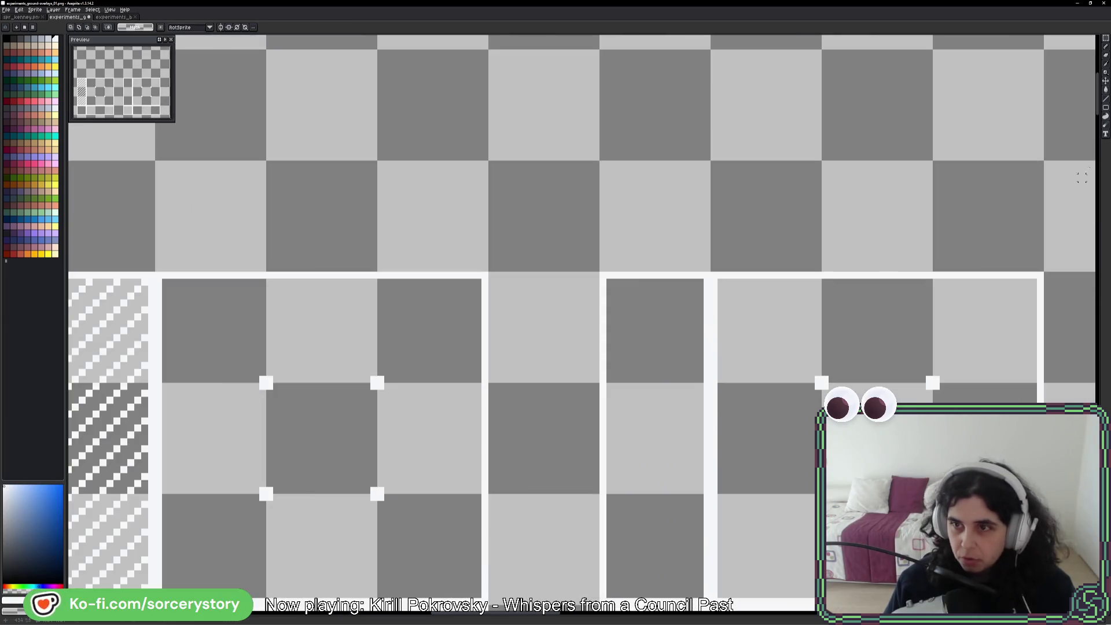
click(1105, 100)
scroll(943, 247, left, 3)
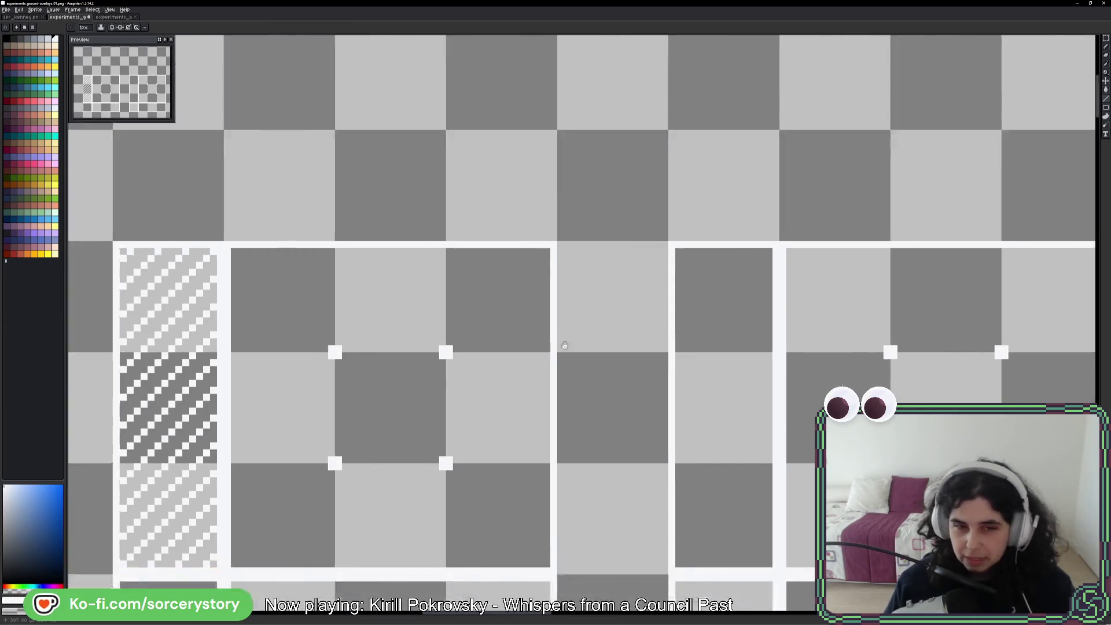
scroll(825, 317, up, 2)
scroll(875, 317, up, 3)
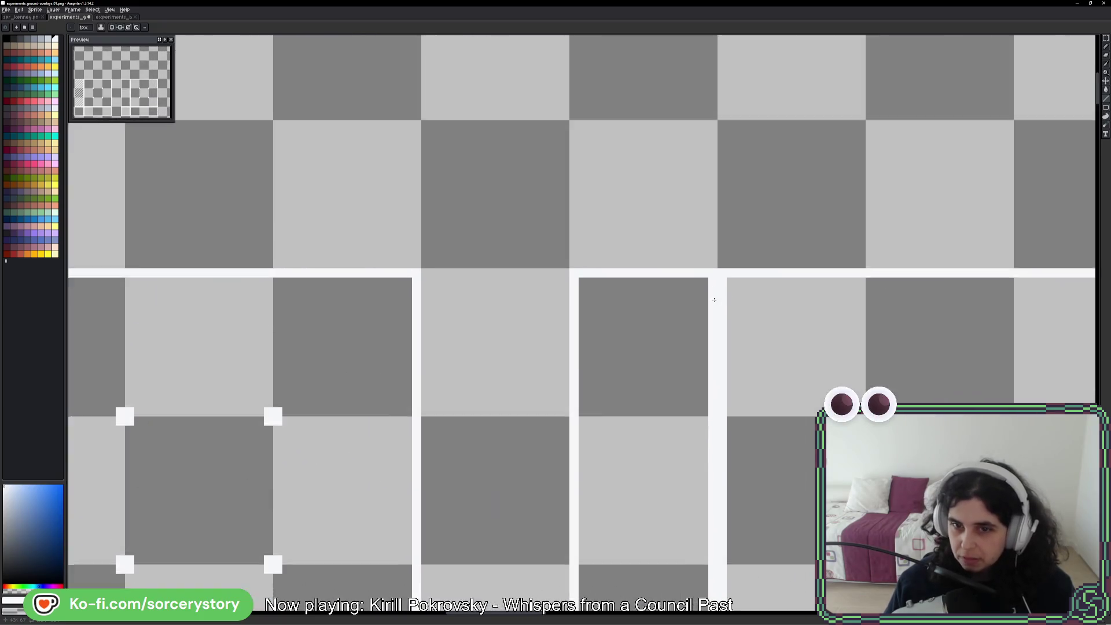
- Draw two parallel white diagonal lines across the top cell of the new side column
drag(693, 262, 453, 504)
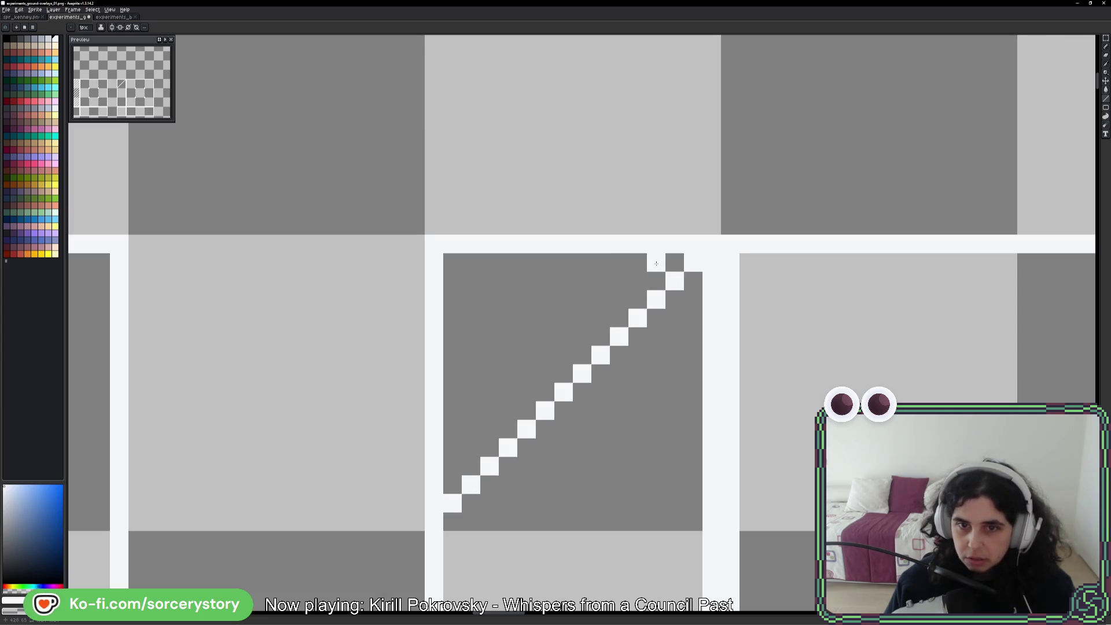
mouse_move(605, 275)
mouse_down()
mouse_move(441, 439)
mouse_move(876, 324)
mouse_up()
scroll(428, 428, down, 1)
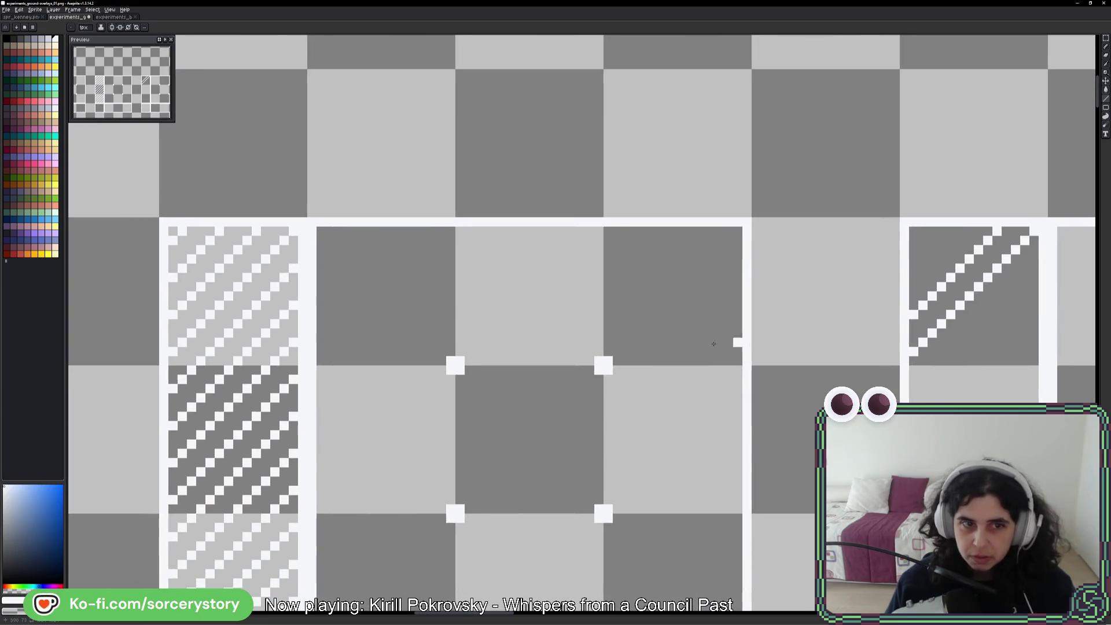
drag(281, 236, 120, 285)
scroll(856, 295, up, 2)
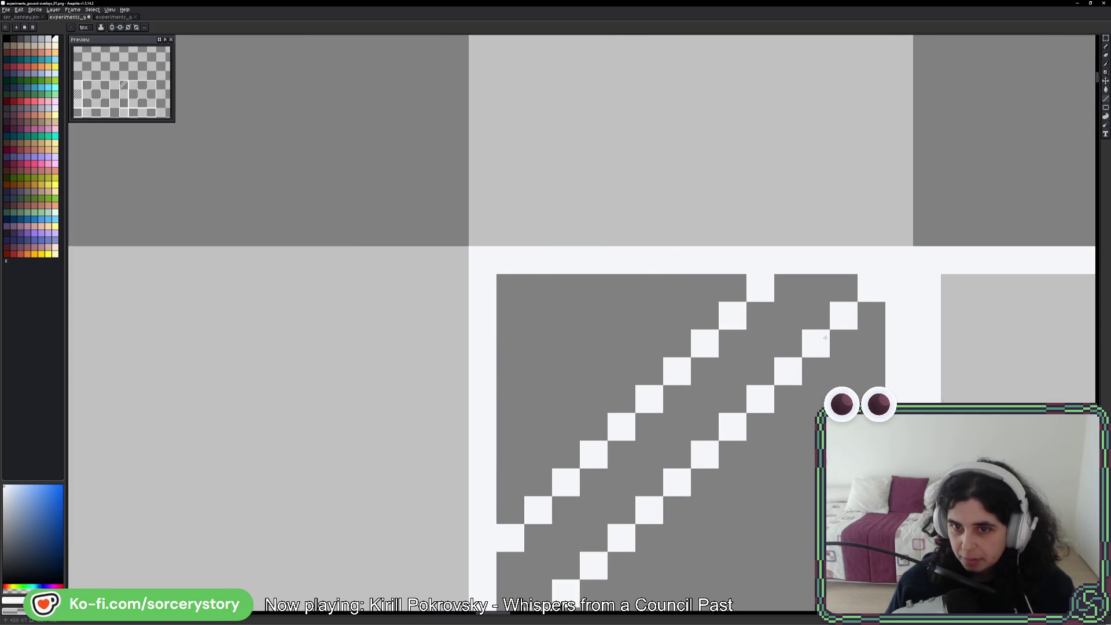
scroll(825, 337, down, 6)
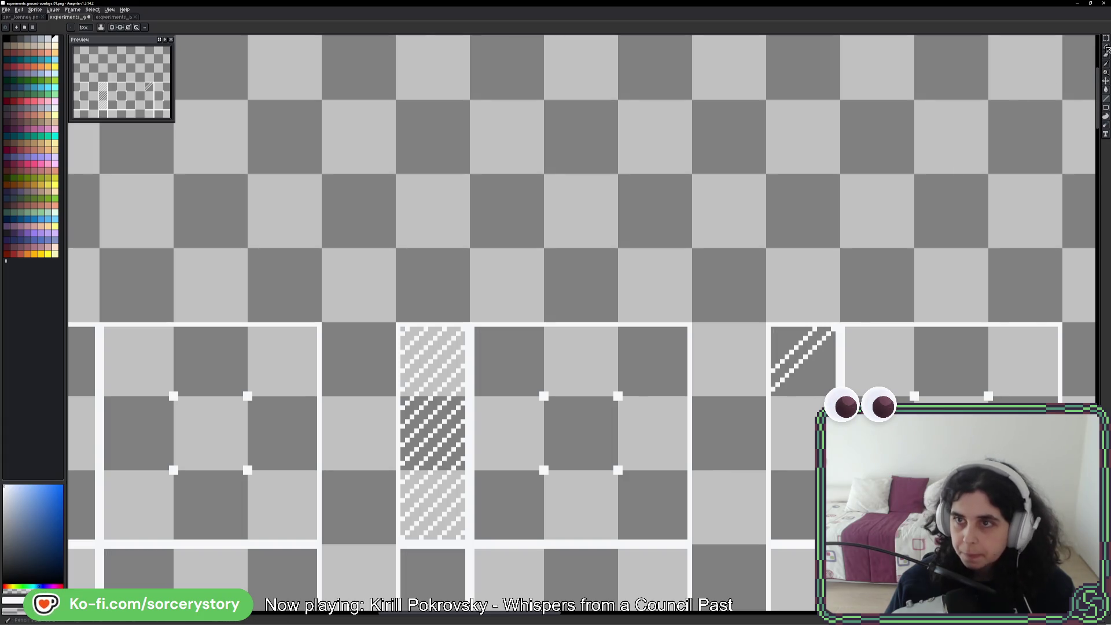
drag(378, 297, 455, 520)
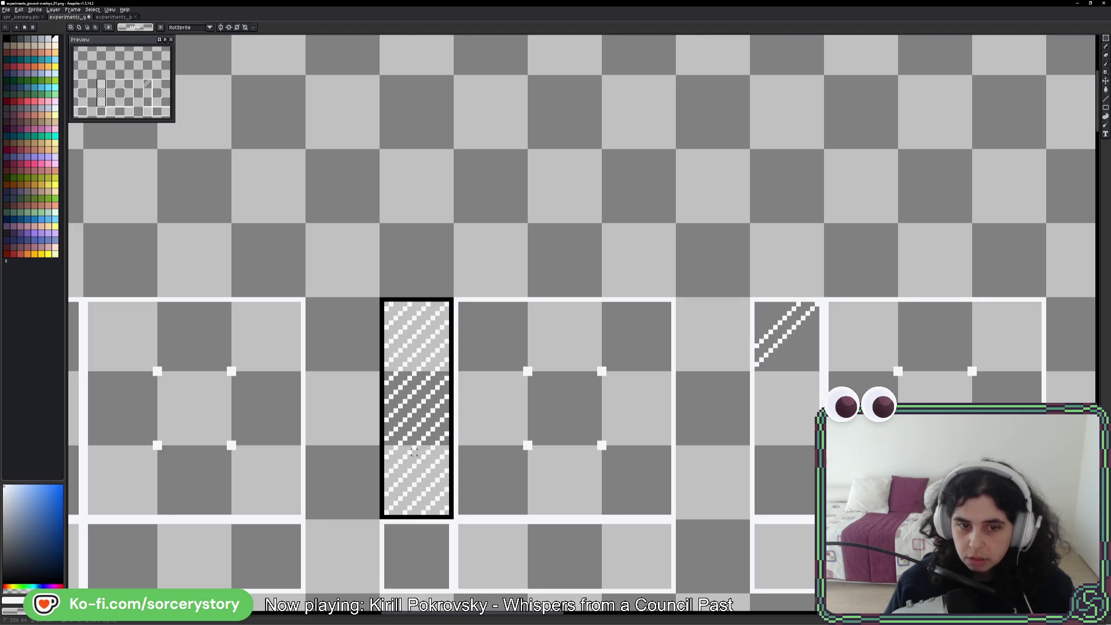
- Ctrl-drag a copy of the hatched column onto the new tile's side column
drag(413, 403, 787, 403)
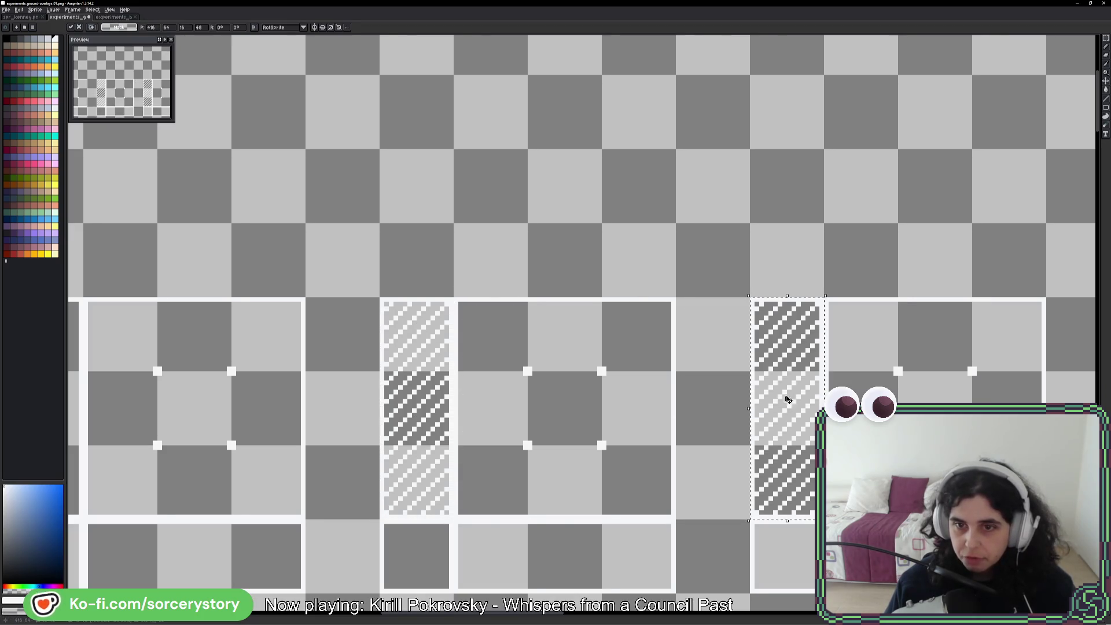
key(ctrl+d)
scroll(794, 327, up, 2)
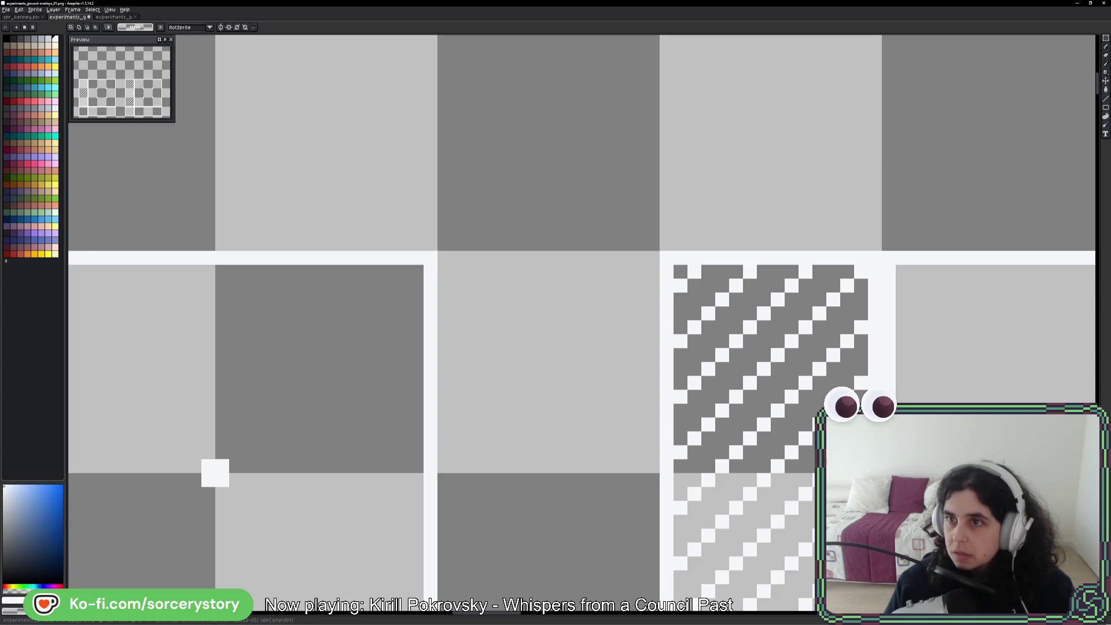
- Paint grey lines over alternate white stripes in the column, down through the bottom cell
click(1104, 106)
mouse_move(805, 272)
mouse_down()
mouse_move(661, 404)
mouse_move(685, 395)
mouse_up()
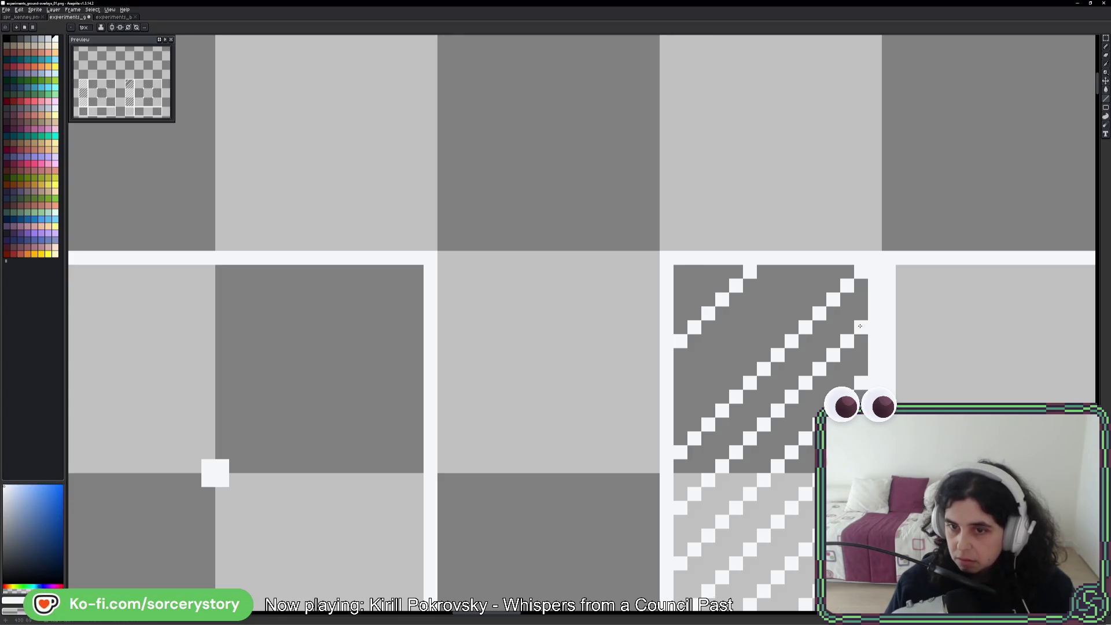
drag(860, 326, 683, 509)
mouse_move(848, 463)
mouse_down()
mouse_move(793, 297)
mouse_move(806, 270)
mouse_move(630, 450)
mouse_up()
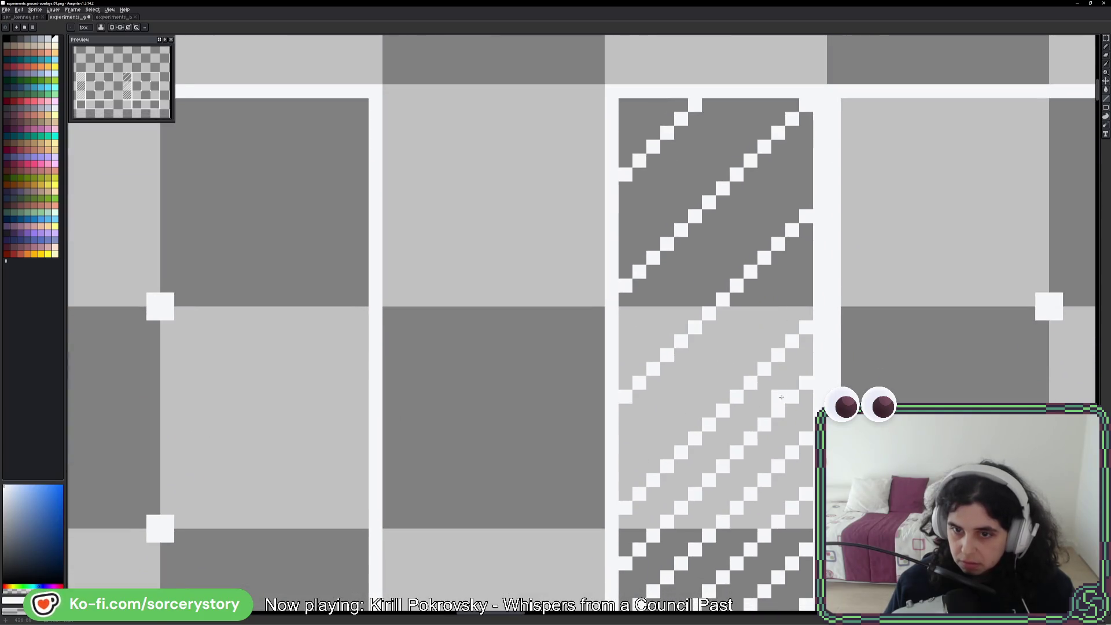
drag(806, 382, 638, 561)
scroll(639, 561, down, 3)
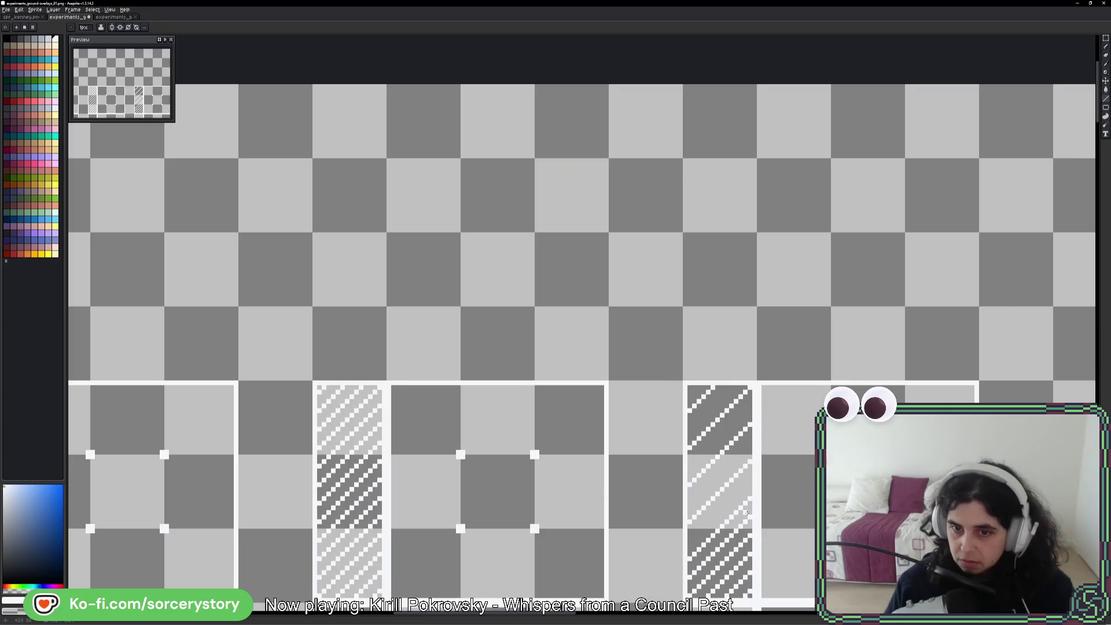
scroll(717, 410, up, 2)
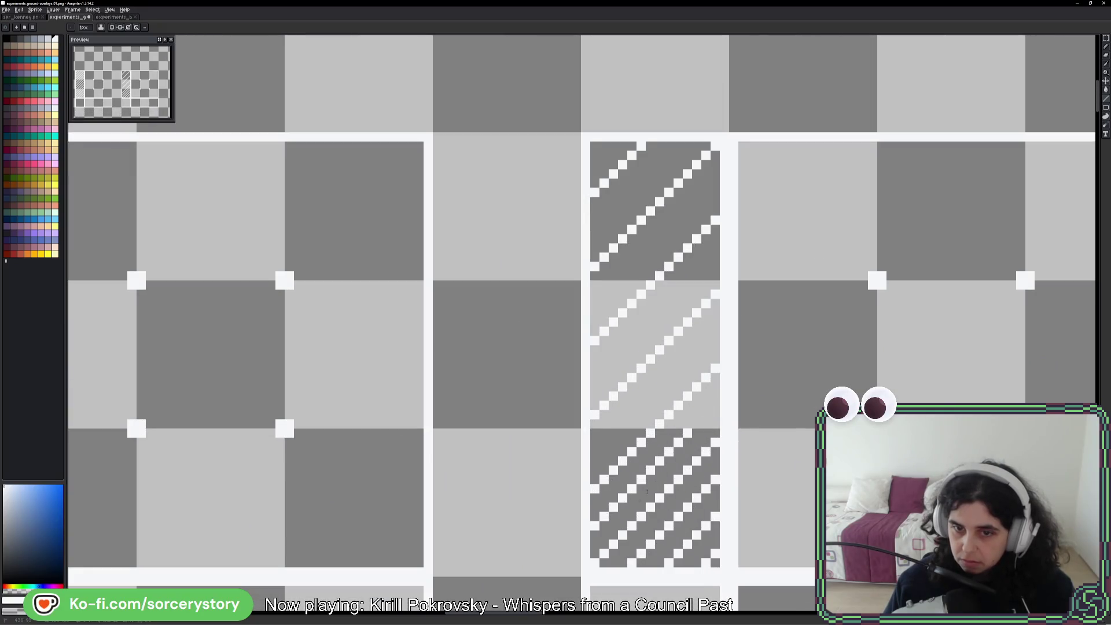
drag(689, 431, 594, 527)
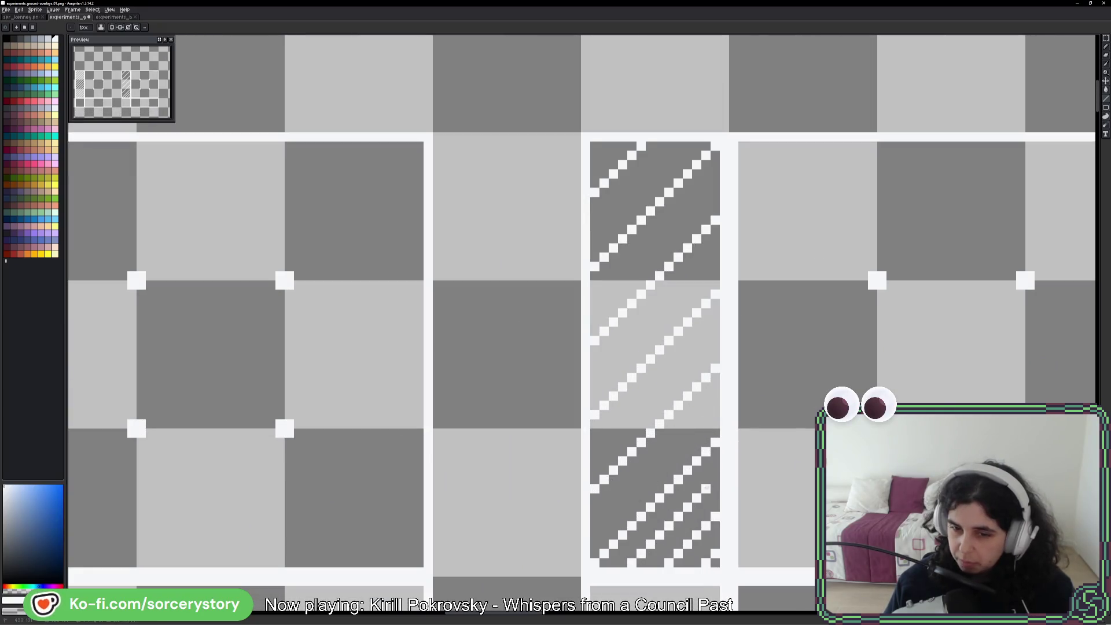
drag(707, 487, 635, 562)
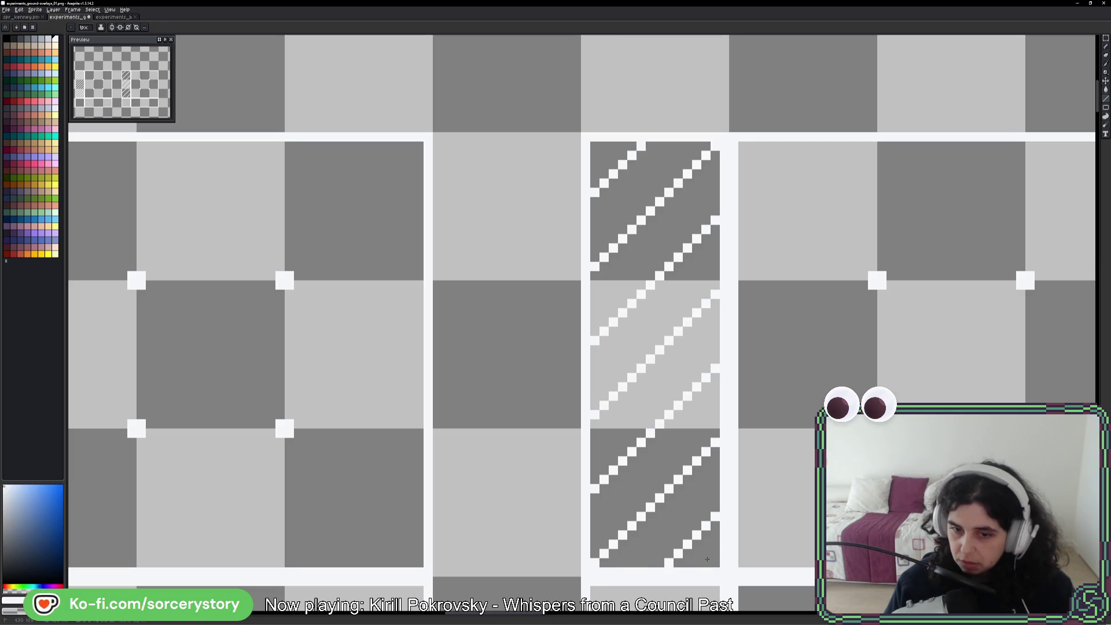
scroll(706, 559, down, 4)
scroll(809, 484, down, 1)
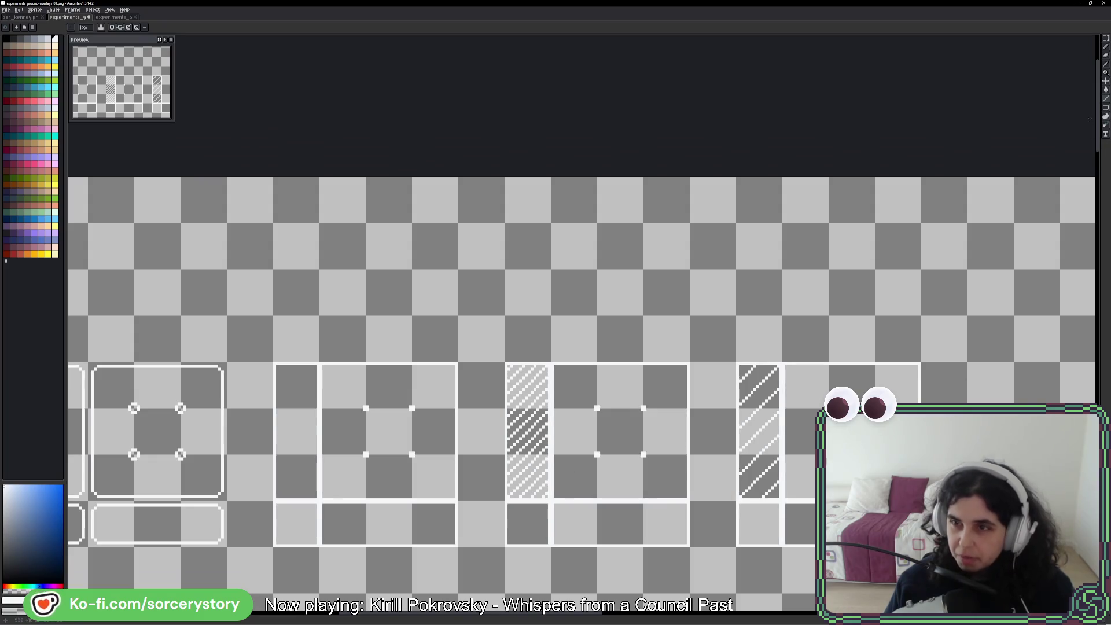
click(1105, 45)
drag(743, 423, 548, 294)
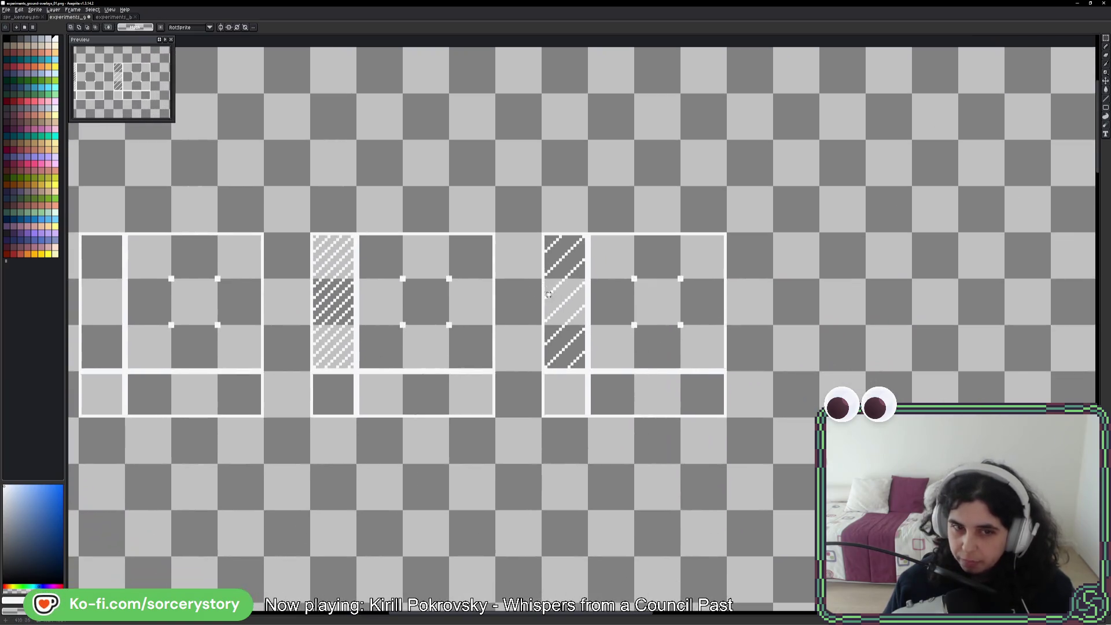
- Copy the leftmost tile block to the right end of the row and commit it
mouse_move(79, 233)
mouse_down()
mouse_move(309, 417)
mouse_move(262, 415)
mouse_up()
mouse_move(211, 356)
mouse_down()
mouse_move(903, 308)
mouse_move(901, 356)
mouse_up()
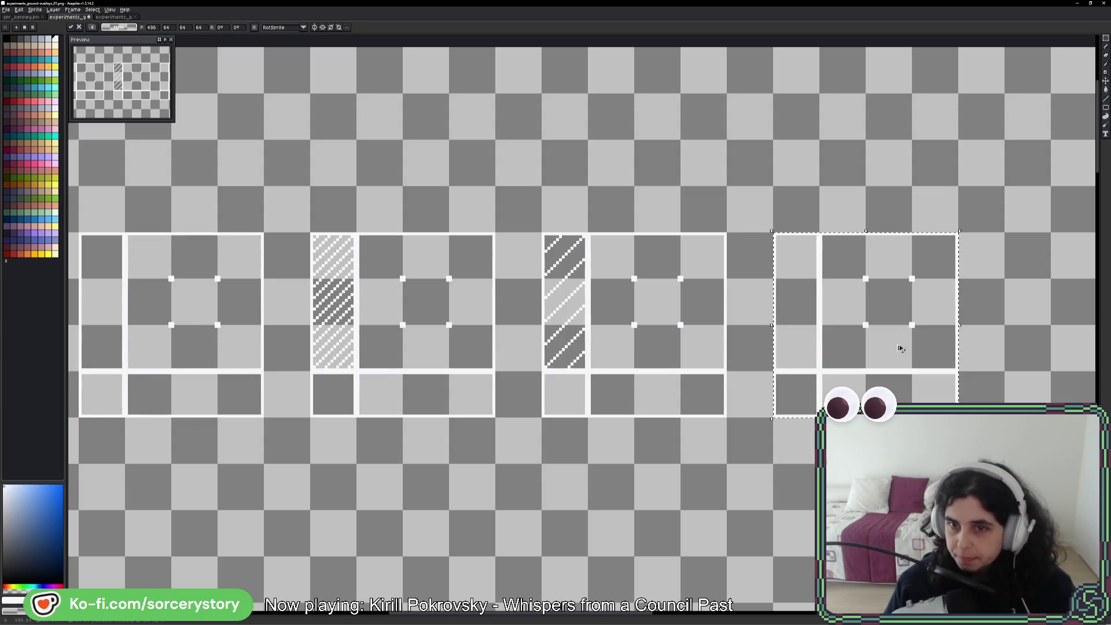
key(Return)
- Draw a white diagonal line across the new tile's side column
click(1105, 99)
key(plus)
scroll(772, 238, up, 1)
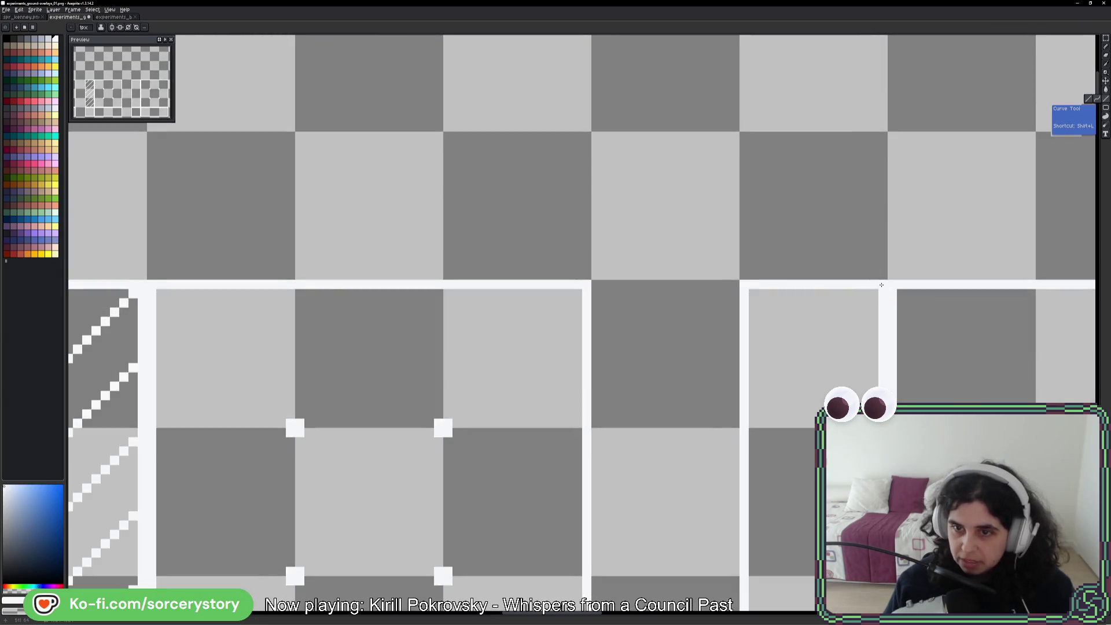
drag(871, 297, 737, 428)
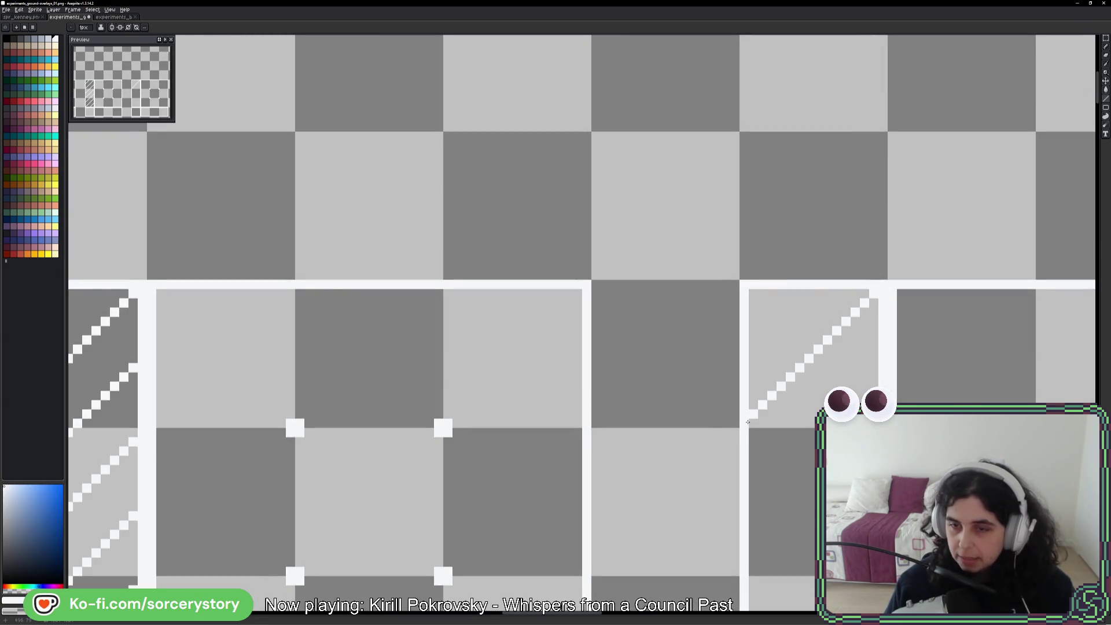
scroll(907, 390, right, 5)
scroll(908, 391, down, 1)
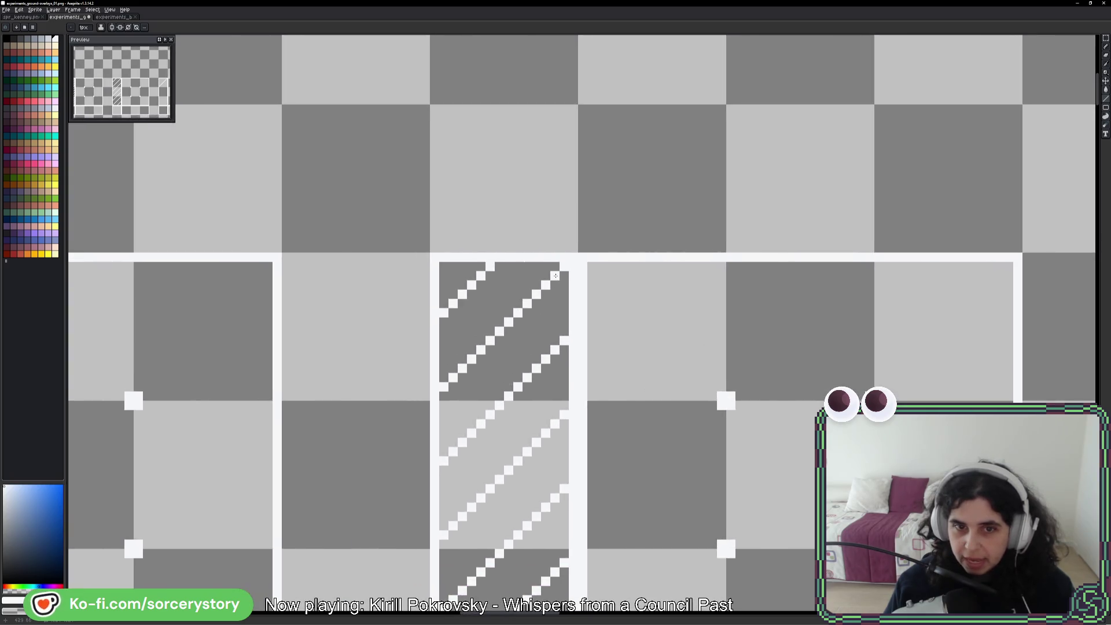
scroll(555, 276, up, 5)
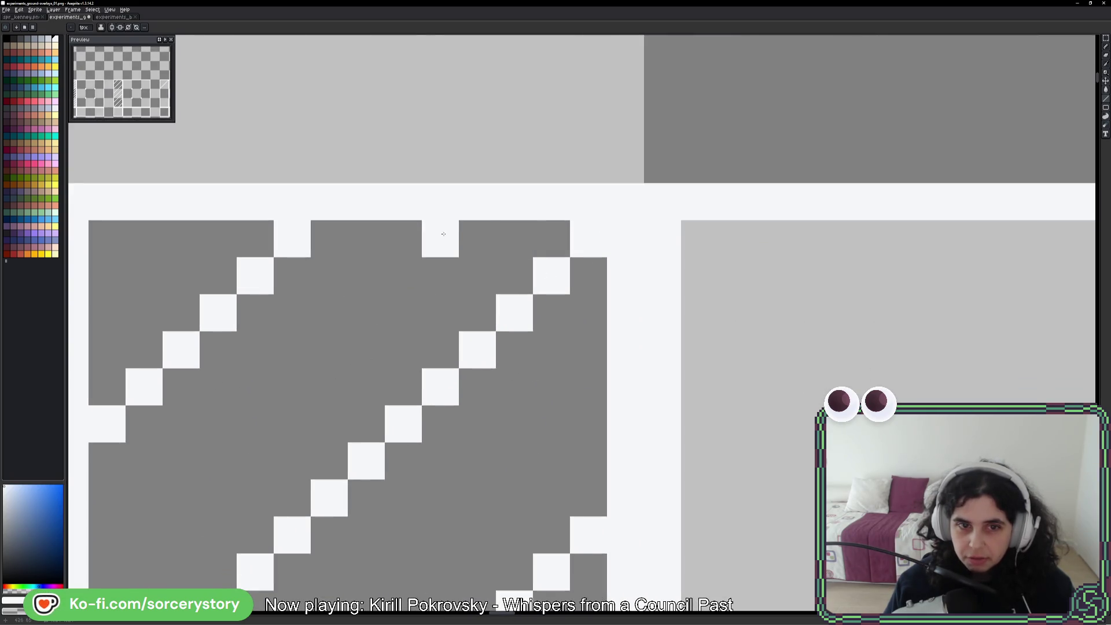
scroll(325, 263, down, 2)
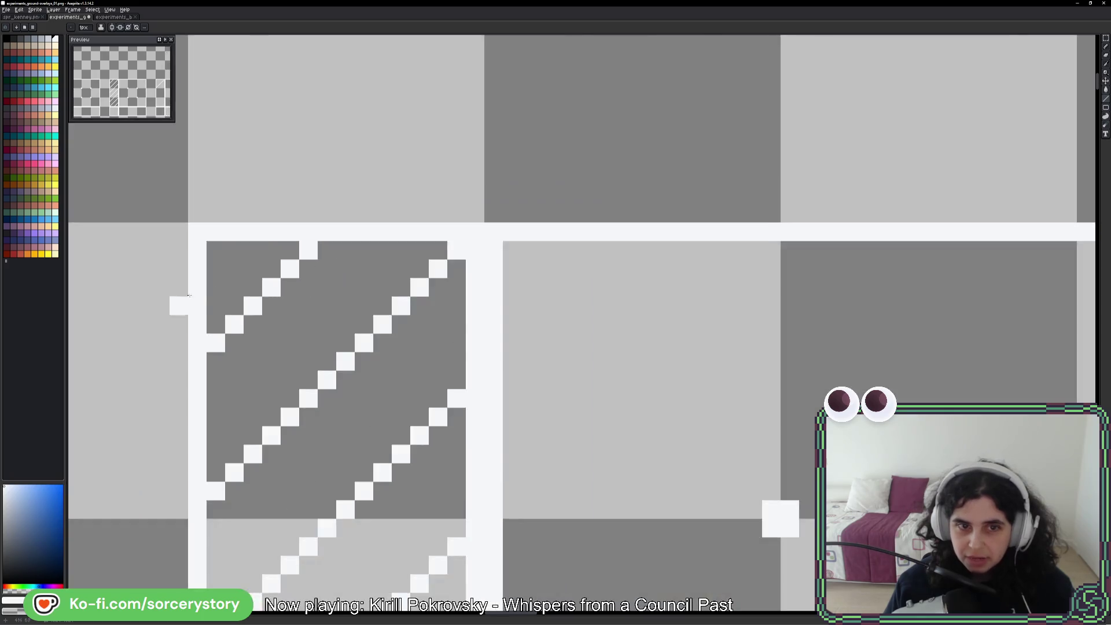
scroll(189, 295, right, 7)
scroll(611, 287, left, 10)
scroll(610, 287, up, 2)
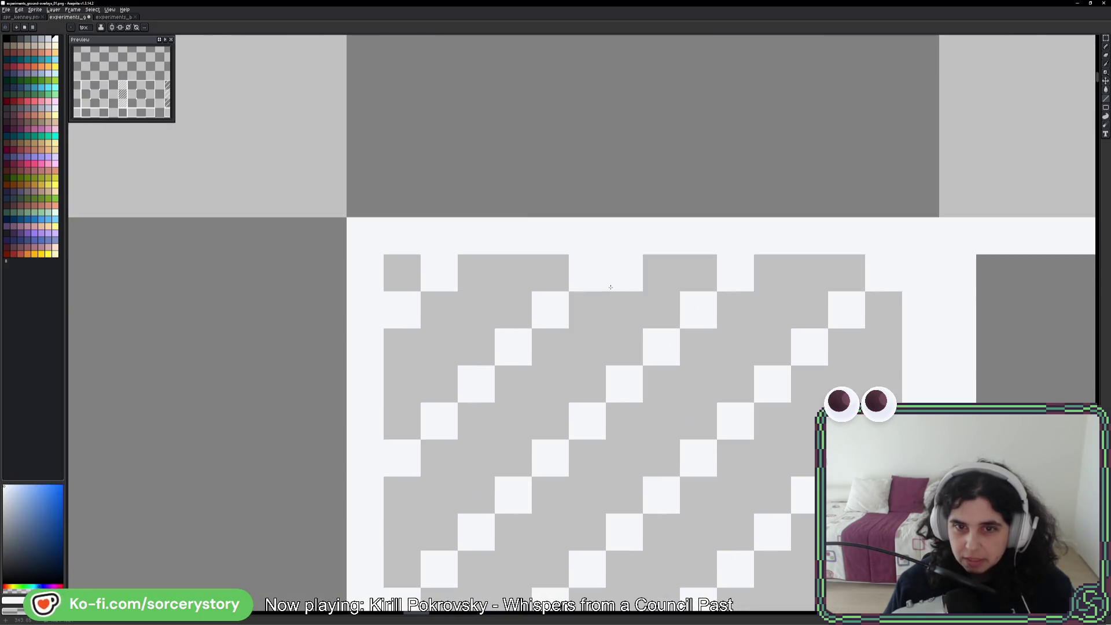
scroll(611, 287, down, 3)
scroll(472, 385, left, 3)
scroll(804, 416, right, 3)
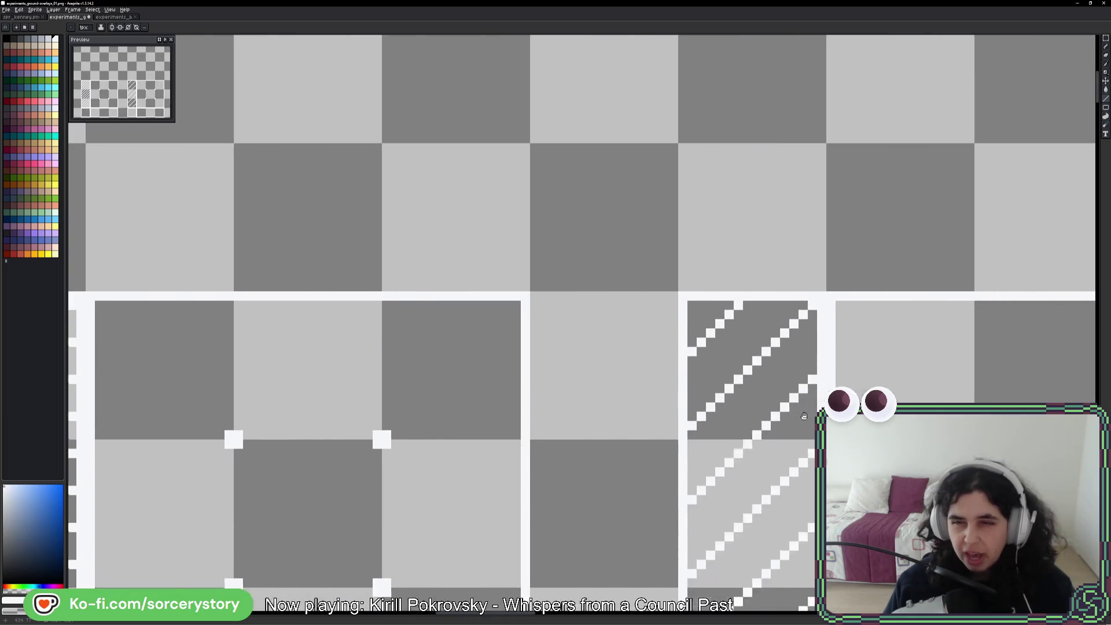
- Fix the stripe's top pixel and add a second parallel white diagonal stripe across the tile
drag(804, 416, 442, 401)
scroll(610, 347, right, 5)
scroll(662, 281, up, 4)
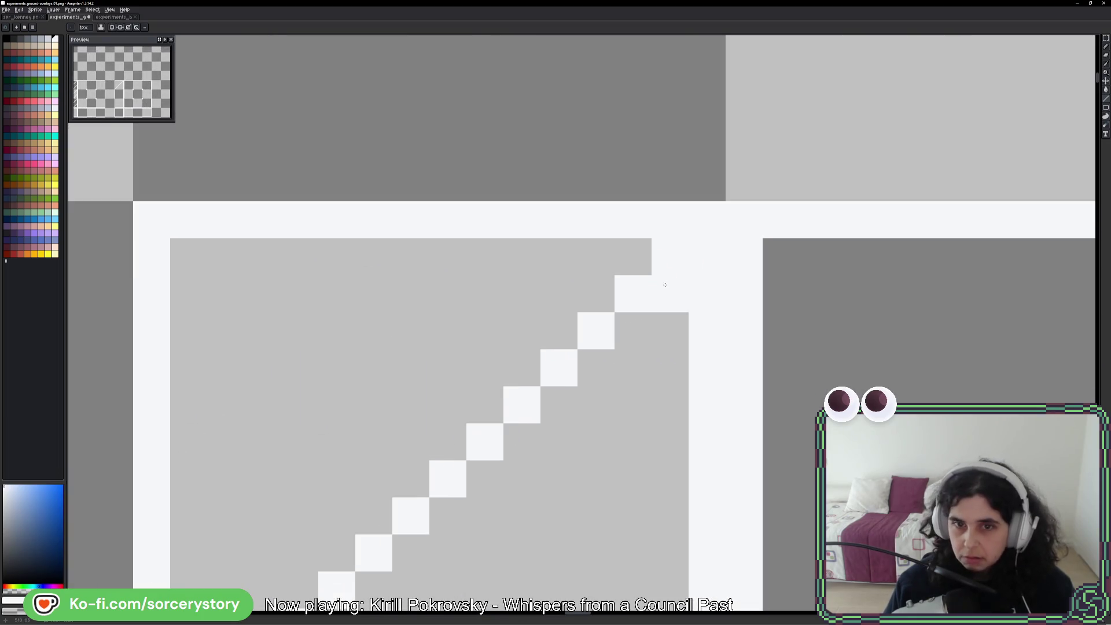
scroll(603, 340, left, 3)
click(851, 272)
key(ctrl+z)
click(789, 266)
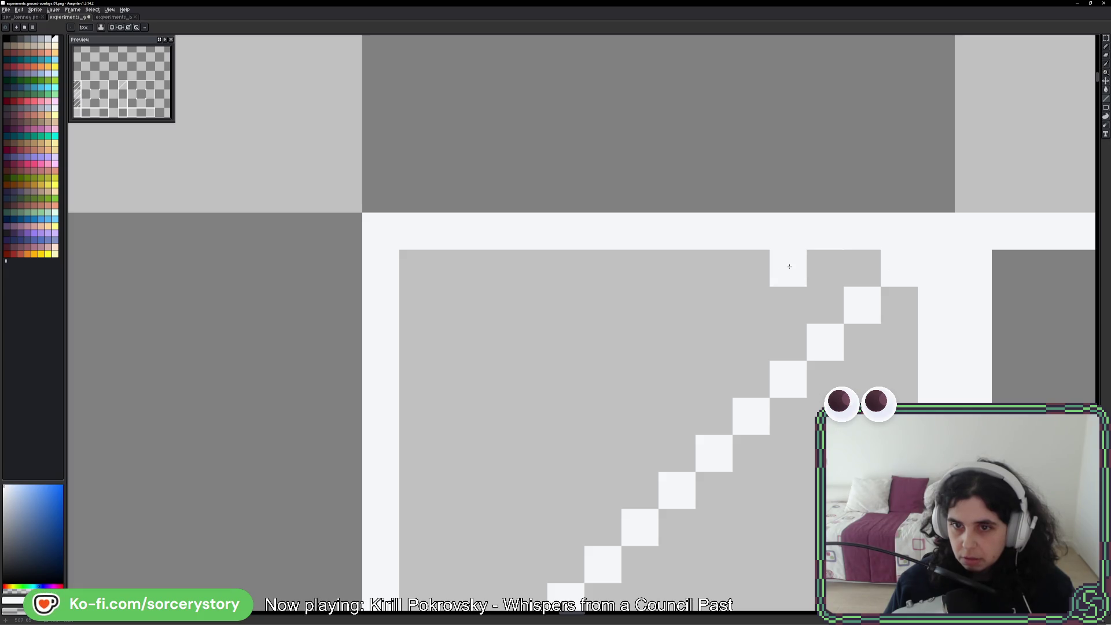
drag(676, 268, 454, 490)
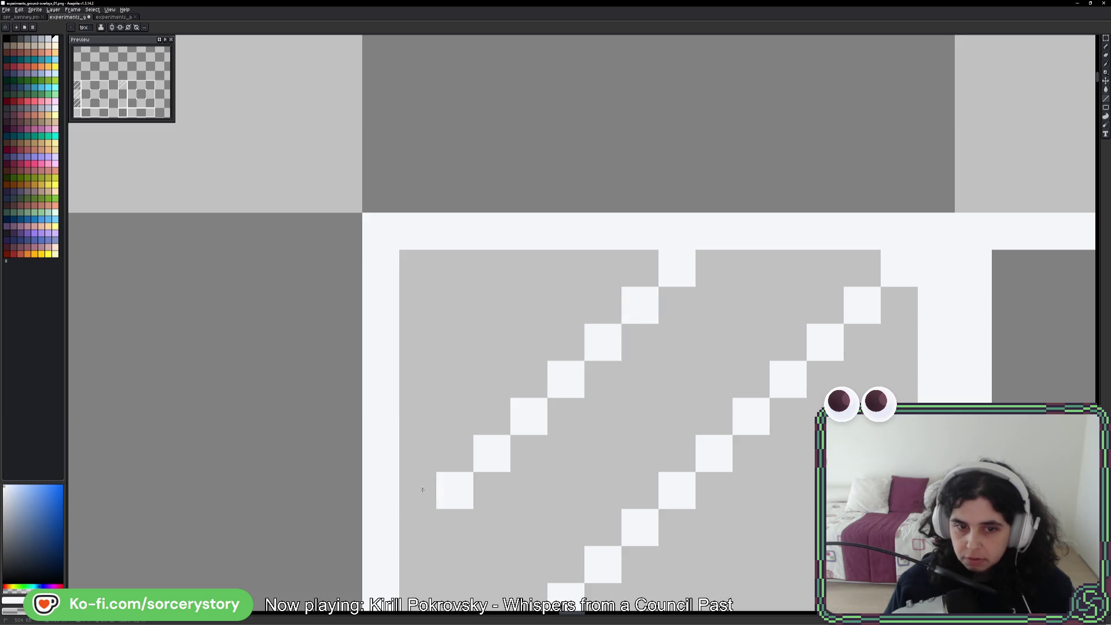
click(418, 527)
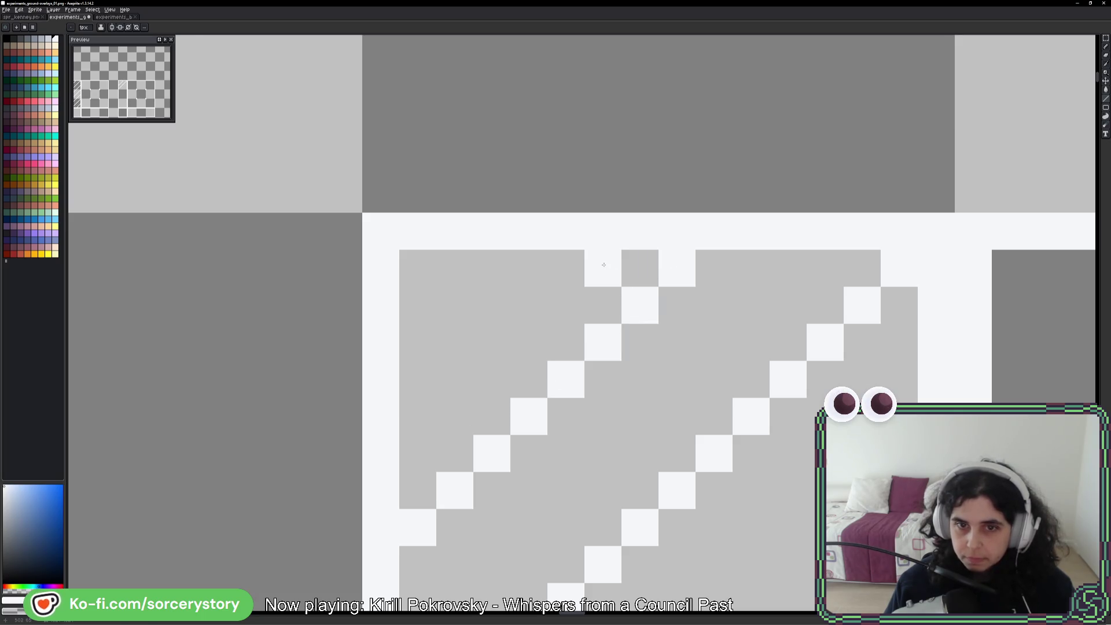
click(445, 265)
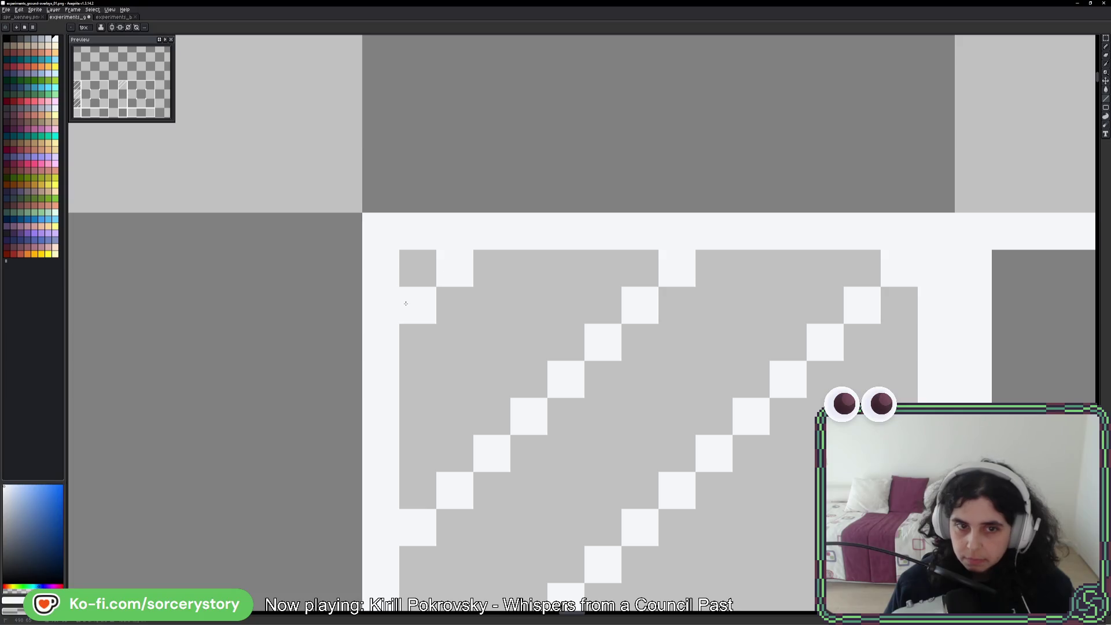
scroll(406, 304, down, 4)
scroll(722, 402, down, 1)
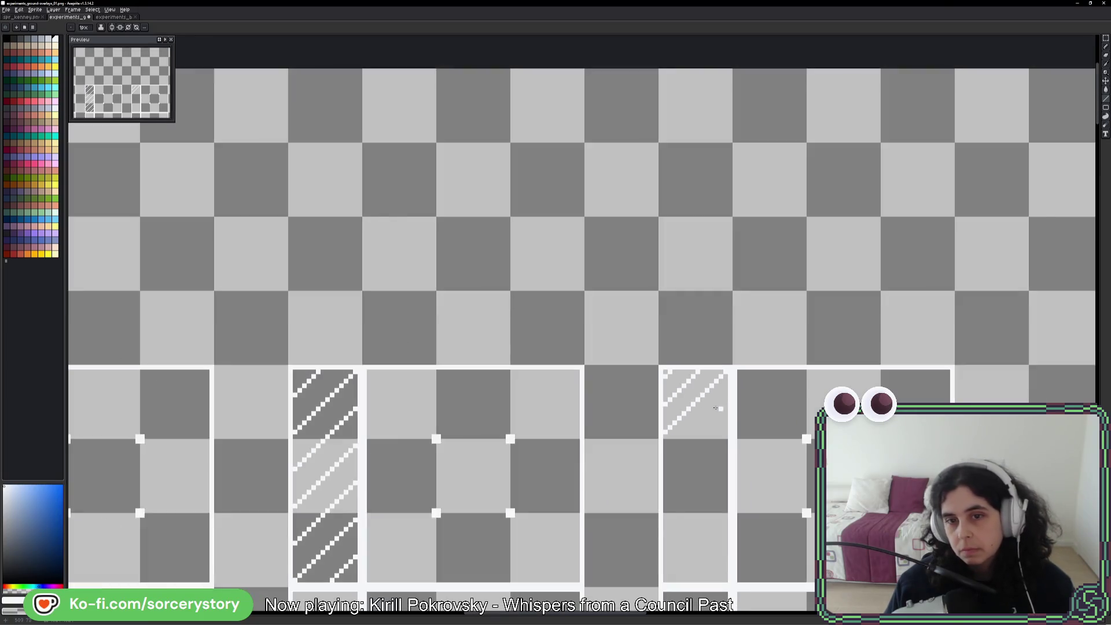
drag(540, 426, 532, 363)
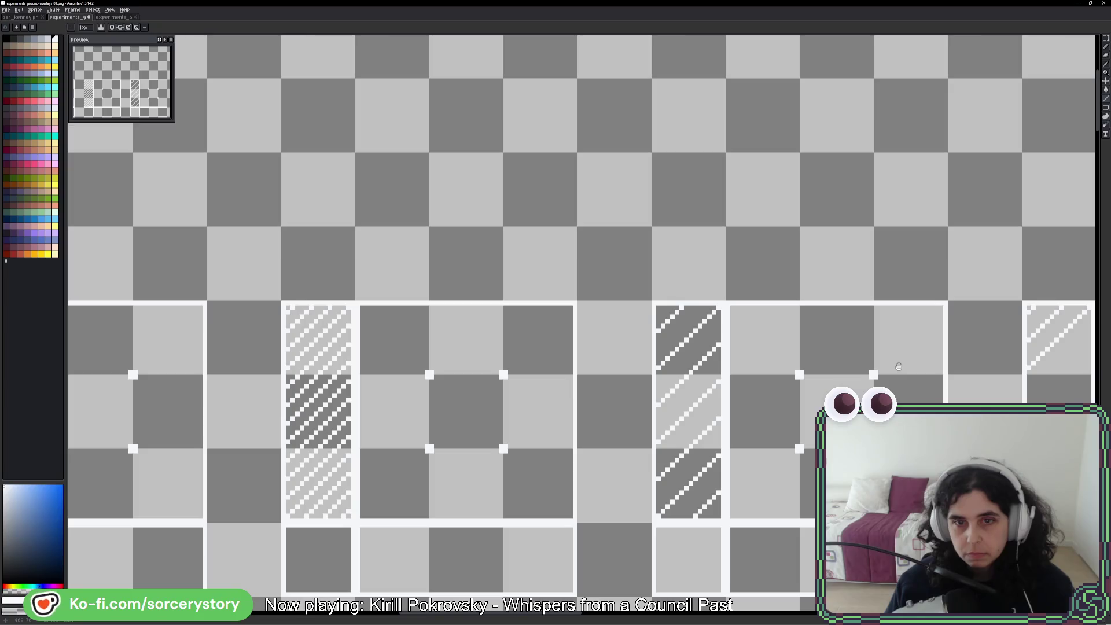
- Add white diagonal hatch lines along the strip's right edge and down into the dark lower tile
drag(899, 366, 813, 359)
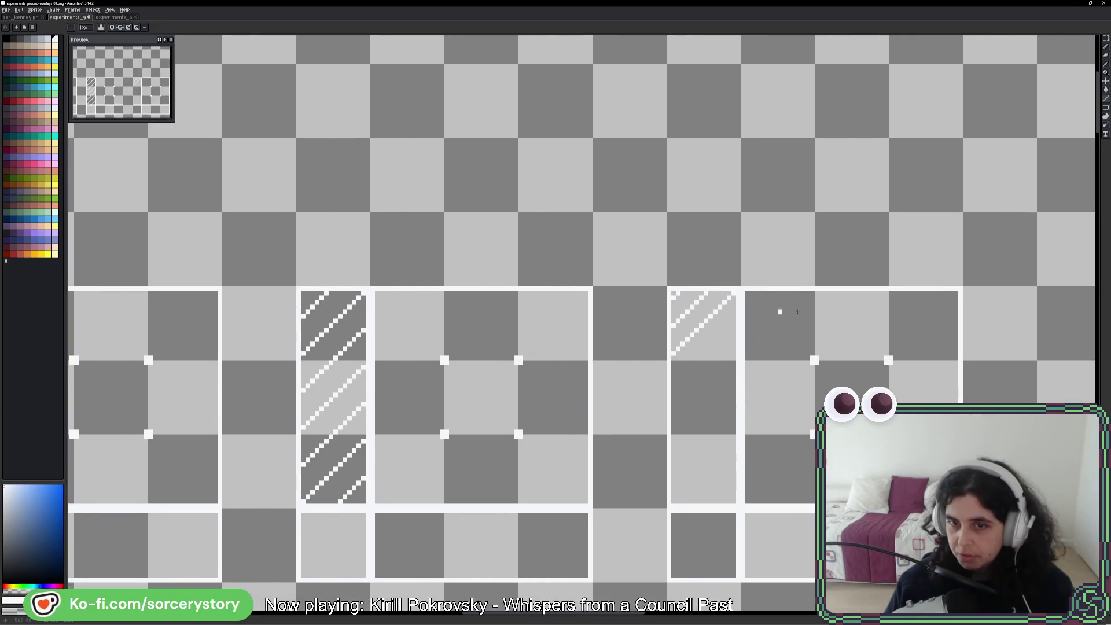
scroll(806, 328, up, 2)
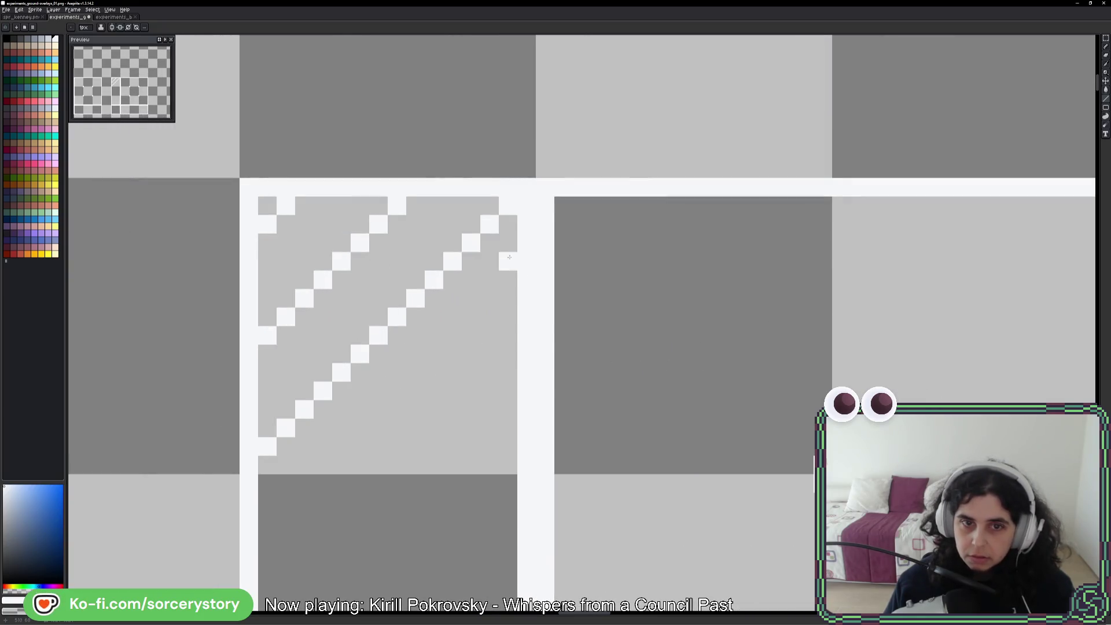
drag(507, 317, 260, 576)
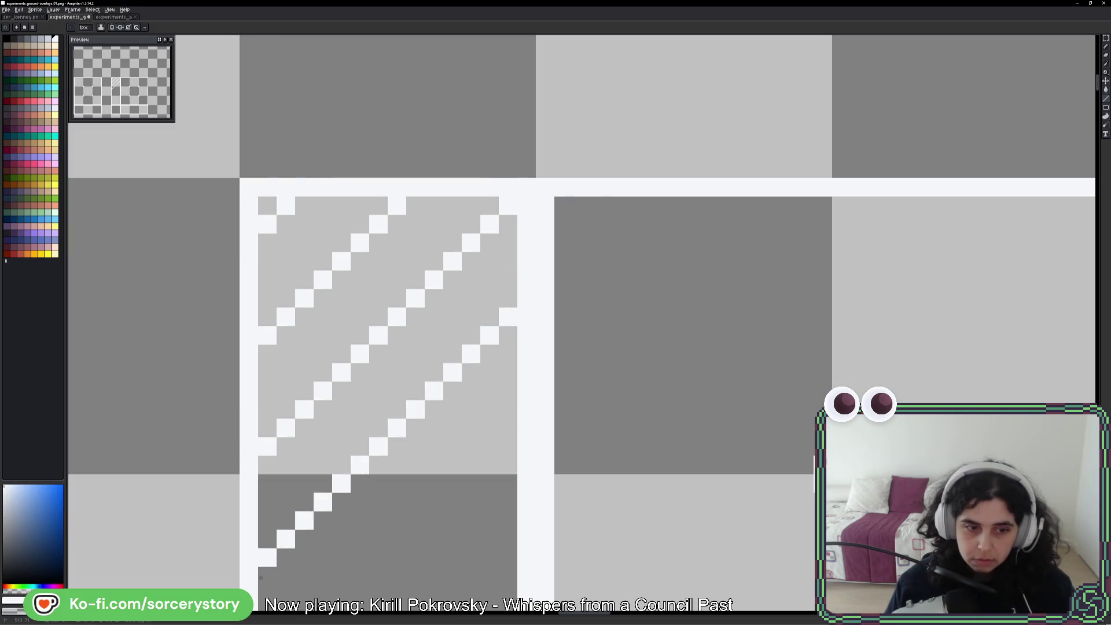
drag(425, 494, 518, 359)
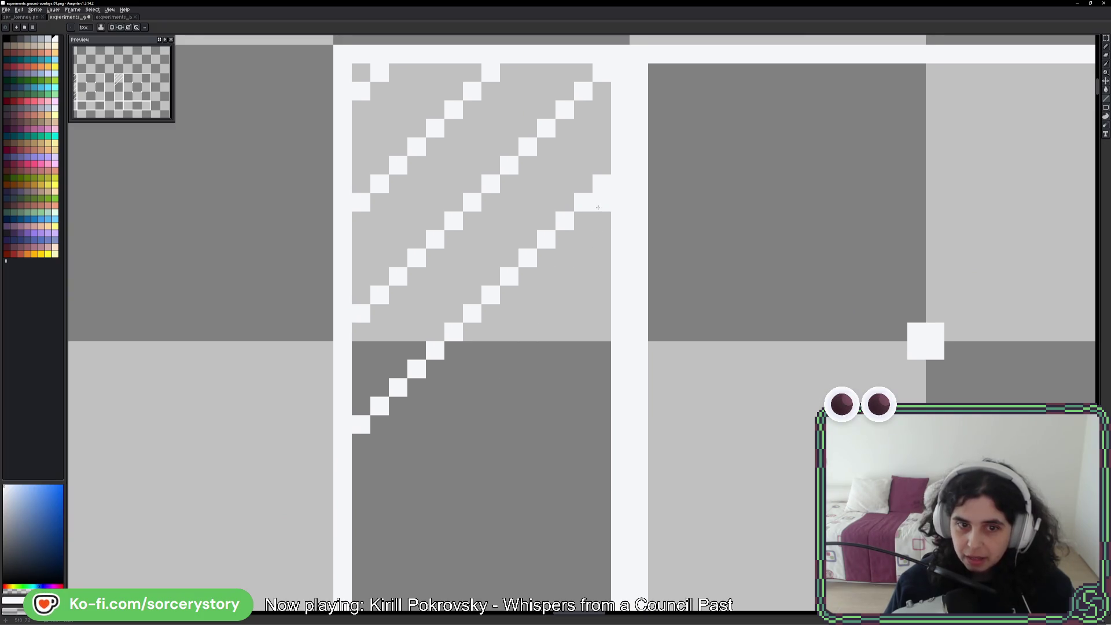
scroll(580, 291, down, 4)
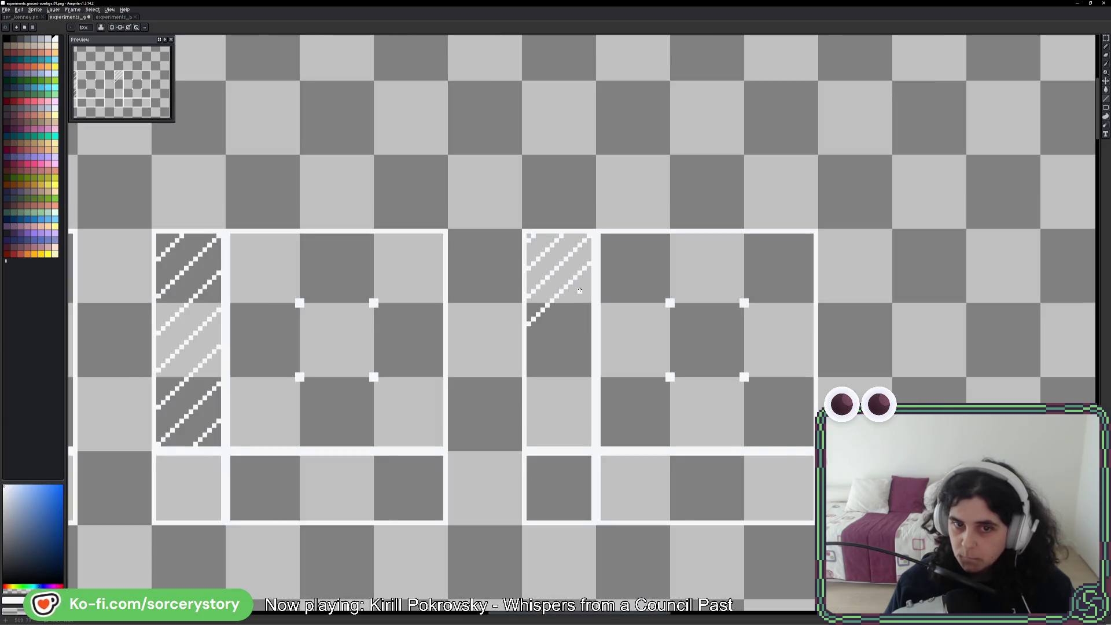
scroll(579, 290, up, 4)
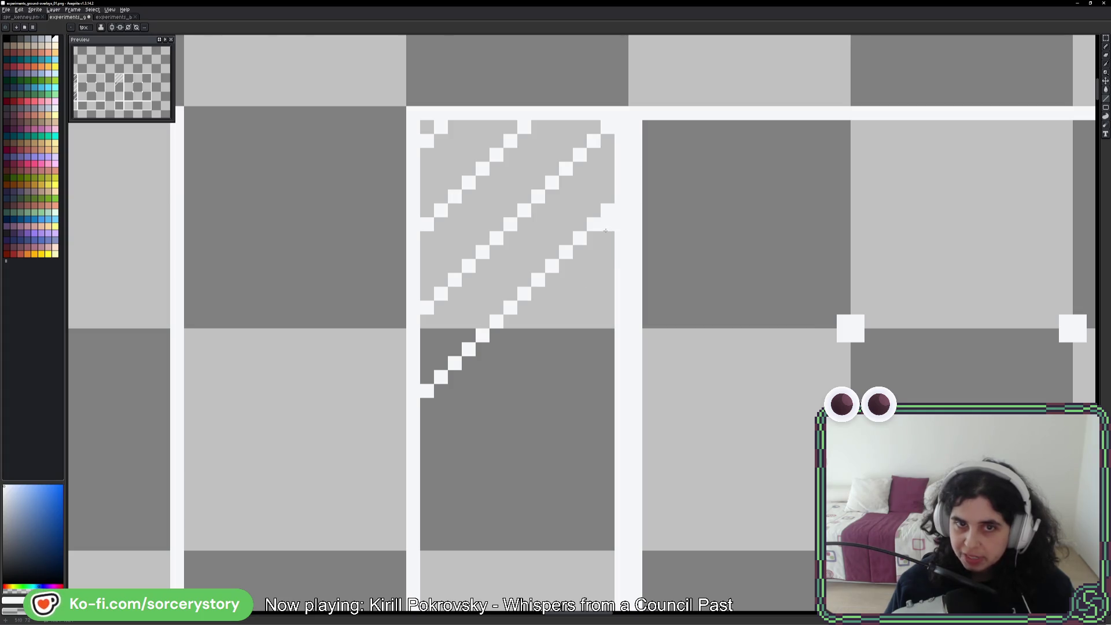
drag(606, 226, 604, 234)
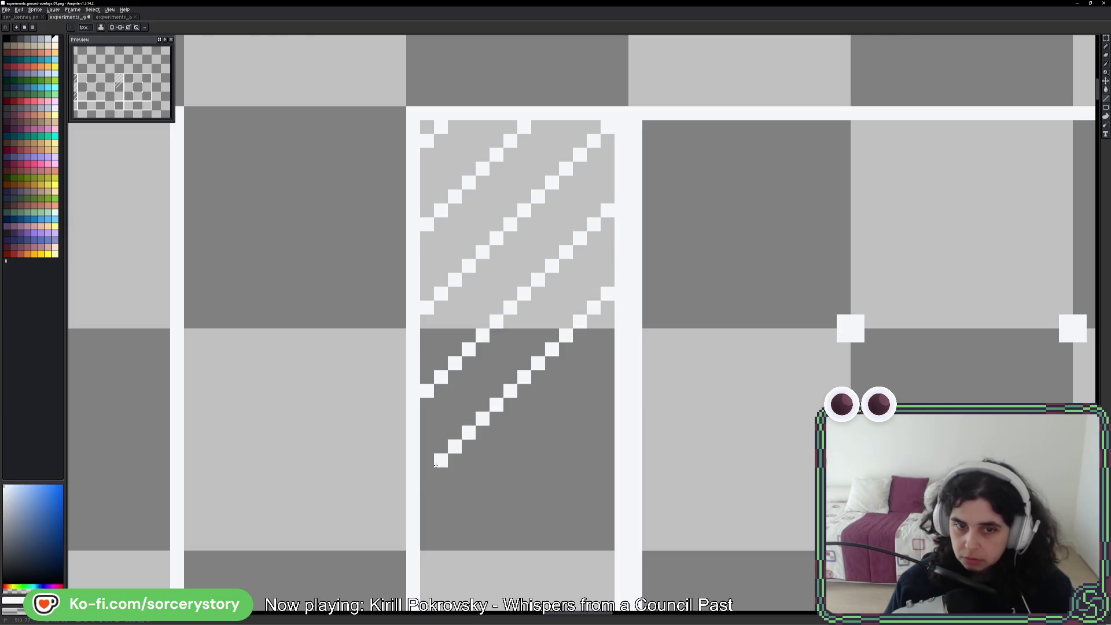
shift+click(424, 483)
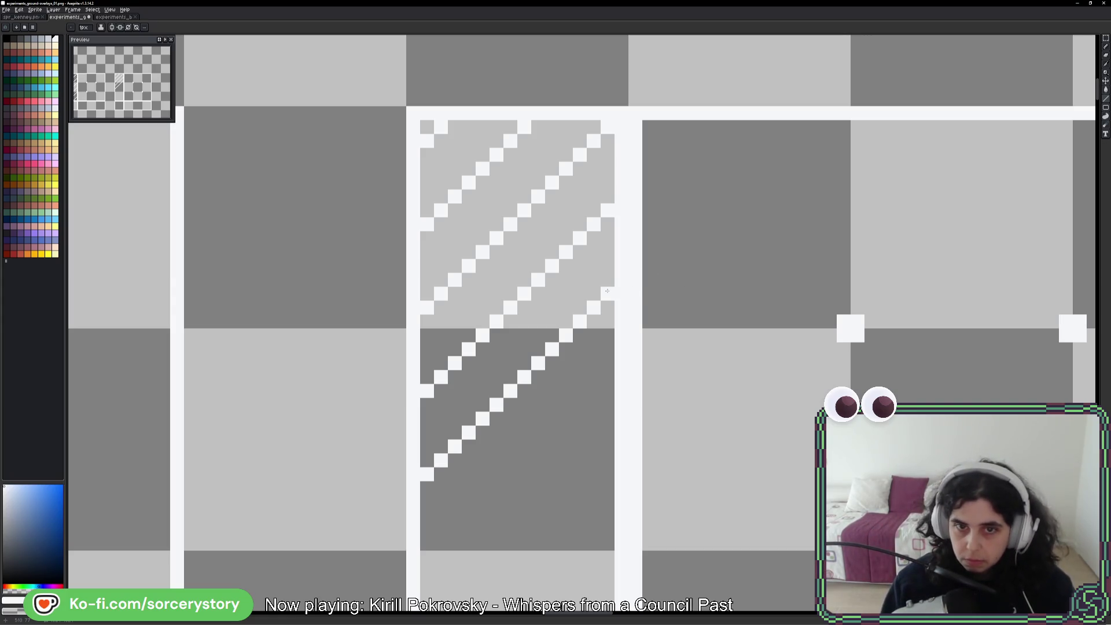
scroll(607, 290, down, 2)
mouse_move(400, 333)
mouse_down()
mouse_move(476, 317)
mouse_move(748, 332)
mouse_up()
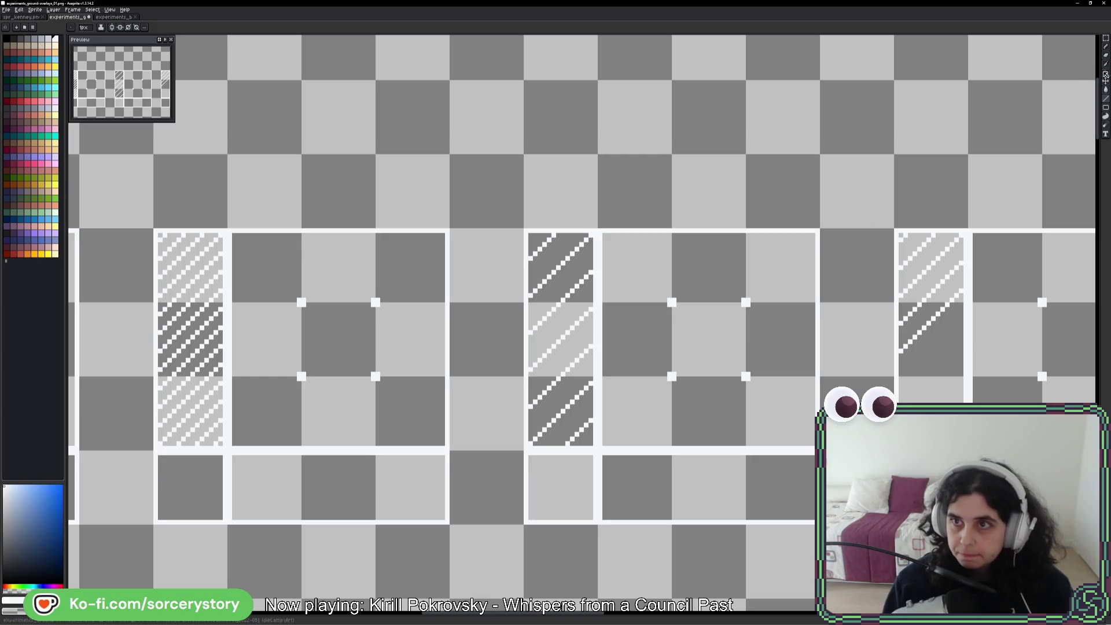
click(1105, 38)
drag(524, 228, 598, 451)
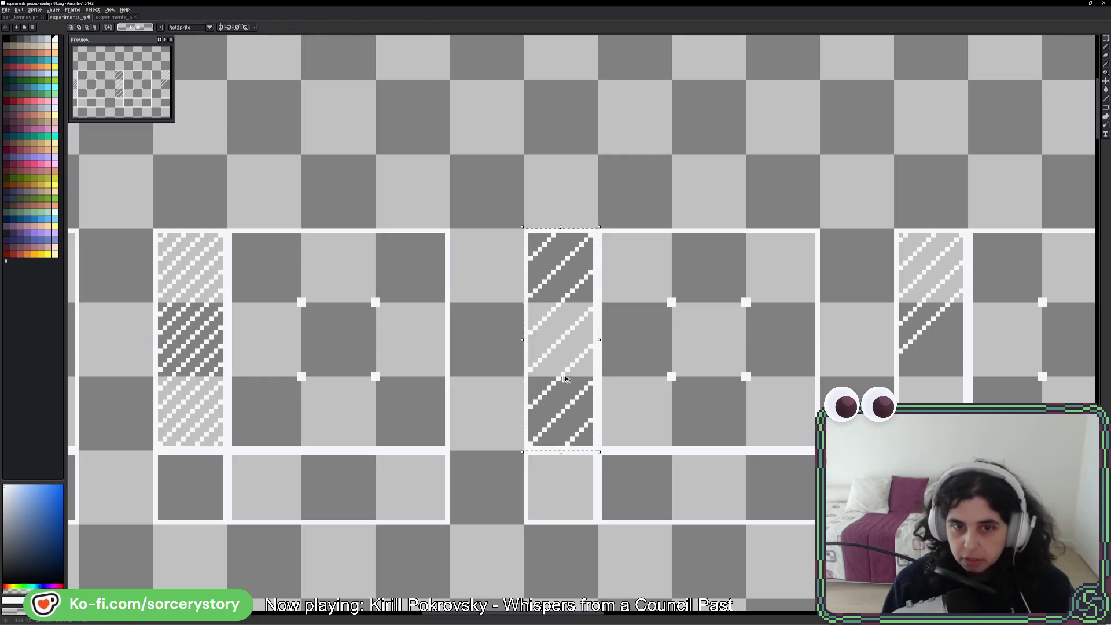
mouse_move(566, 378)
mouse_down()
mouse_move(567, 70)
mouse_move(566, 301)
mouse_move(634, 236)
mouse_move(586, 247)
mouse_up()
drag(526, 150, 595, 221)
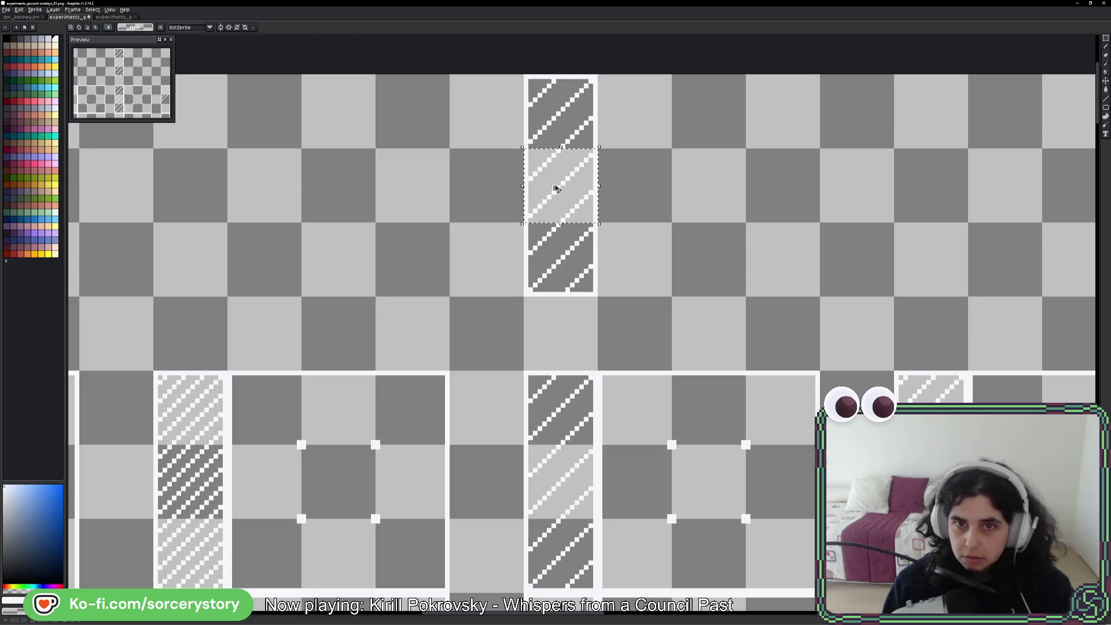
mouse_move(558, 181)
mouse_down()
mouse_move(727, 191)
mouse_move(706, 310)
mouse_move(713, 223)
mouse_up()
key(Return)
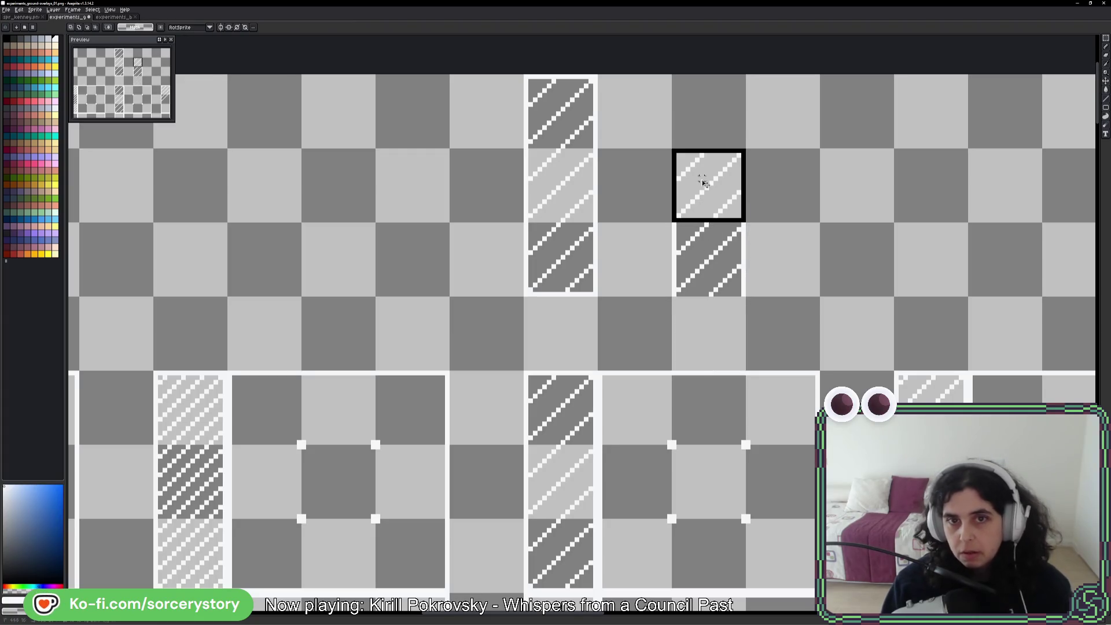
drag(556, 110, 725, 280)
key(ctrl+x)
scroll(1087, 120, down, 1)
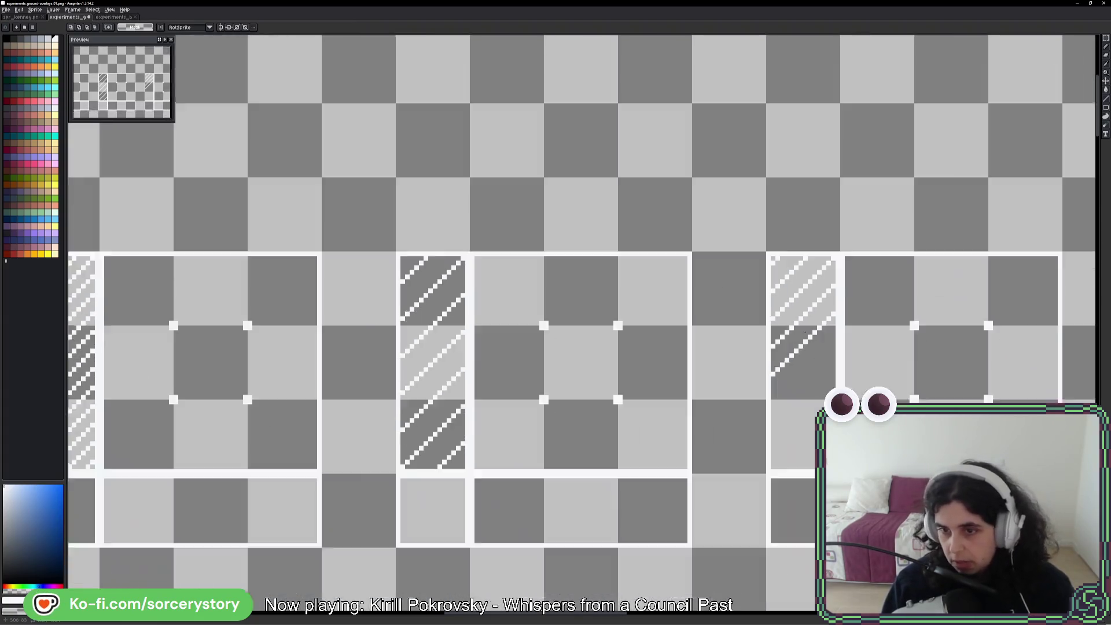
scroll(1086, 120, up, 3)
key(b)
scroll(1086, 120, down, 1)
click(1105, 99)
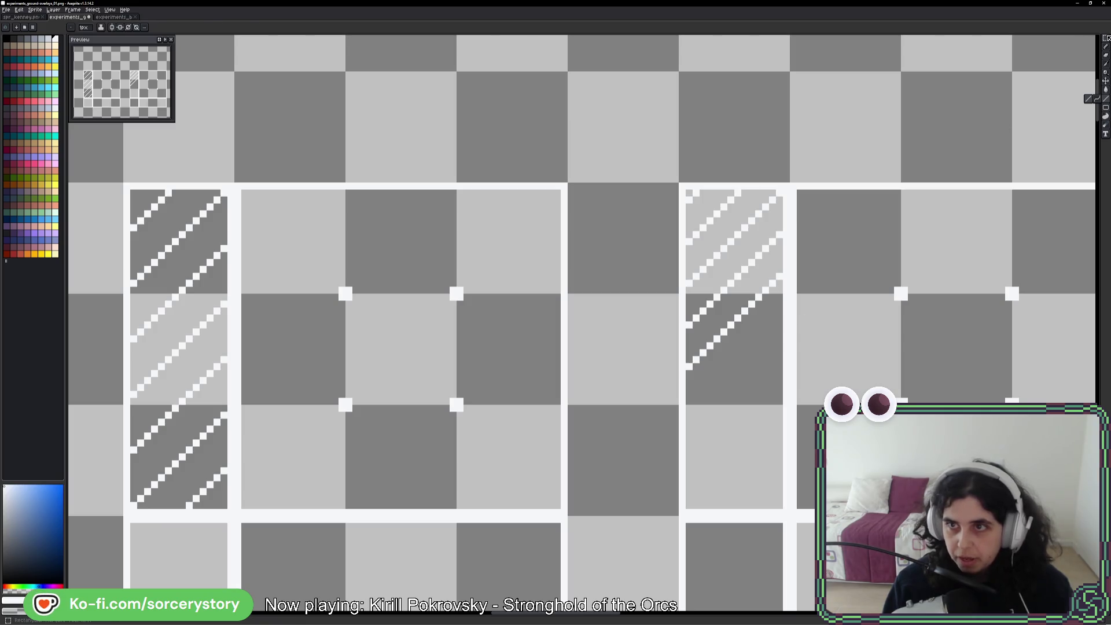
key(w)
scroll(776, 227, up, 4)
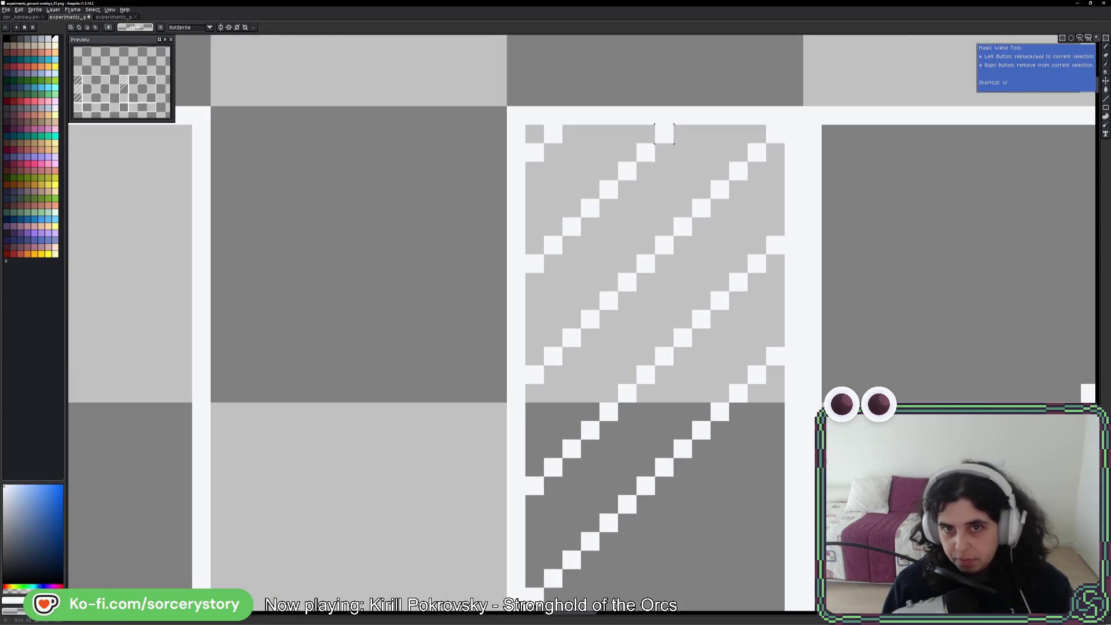
mouse_move(664, 134)
mouse_down()
mouse_move(554, 246)
mouse_move(574, 202)
mouse_move(590, 207)
mouse_up()
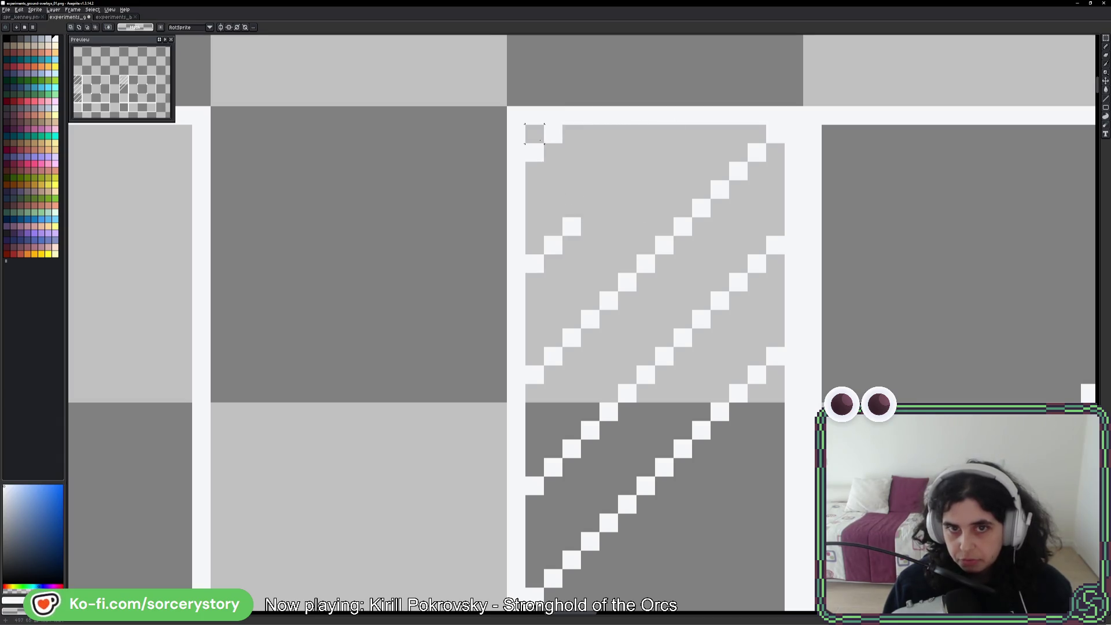
drag(534, 133, 573, 269)
mouse_move(776, 245)
mouse_down()
mouse_move(775, 446)
mouse_move(676, 550)
mouse_up()
scroll(676, 405, down, 3)
drag(764, 226, 655, 445)
mouse_move(724, 228)
mouse_down()
mouse_move(640, 422)
mouse_move(617, 434)
mouse_up()
key(m)
drag(726, 209, 686, 284)
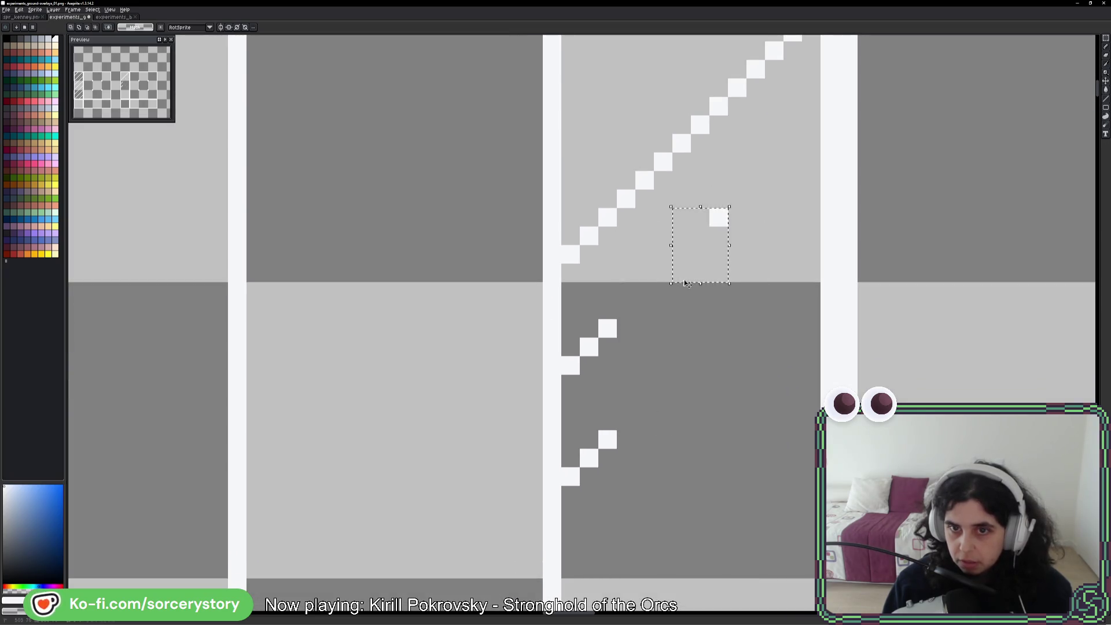
key(Delete)
drag(635, 320, 560, 503)
scroll(548, 410, down, 3)
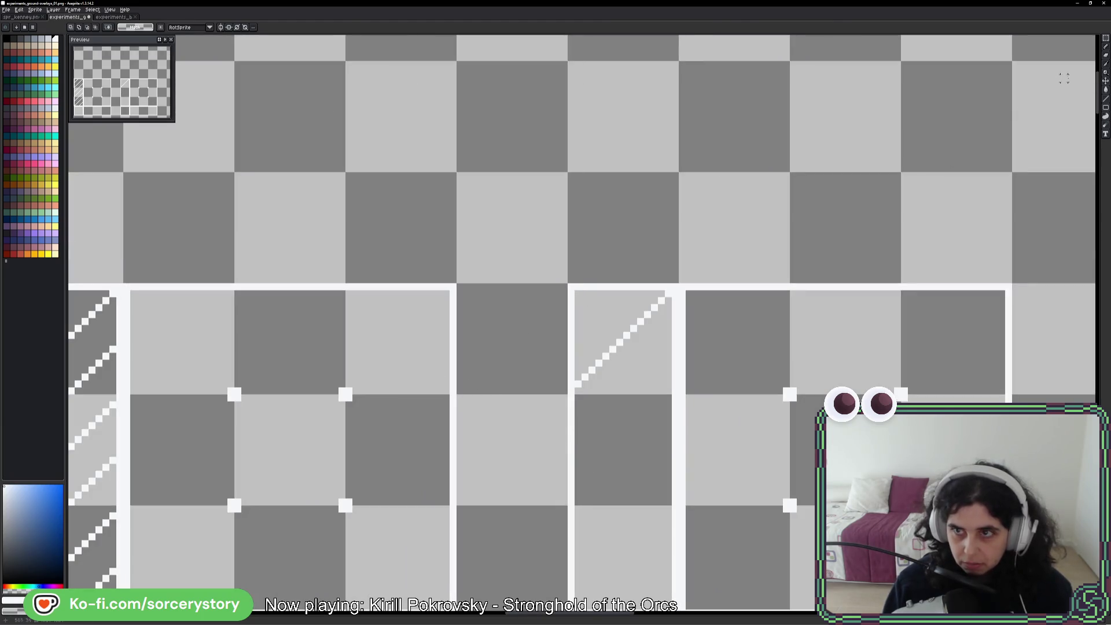
key(l)
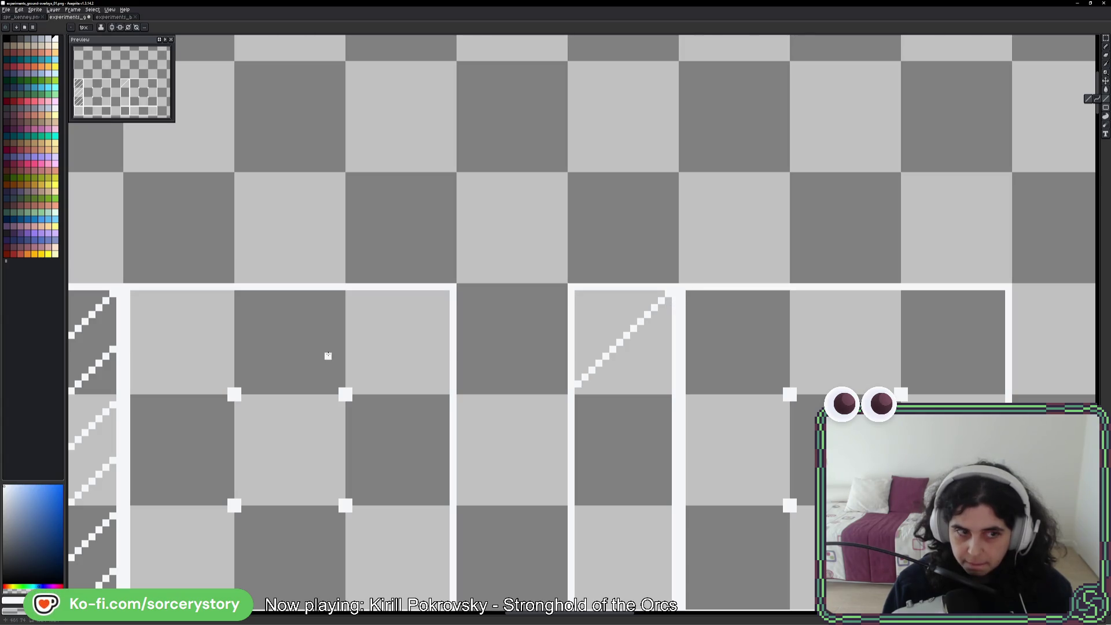
drag(327, 355, 354, 341)
scroll(511, 285, up, 3)
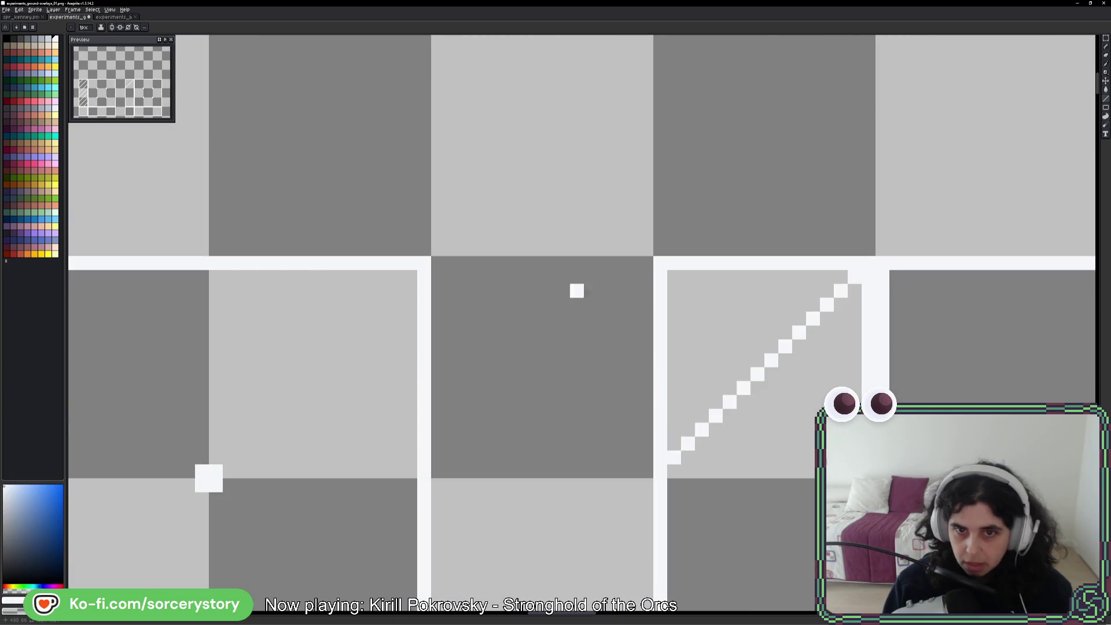
- Recolour the white diagonal in the corner tile pink, down to the tile edge
click(33, 100)
click(868, 264)
shift+click(712, 442)
shift+click(675, 459)
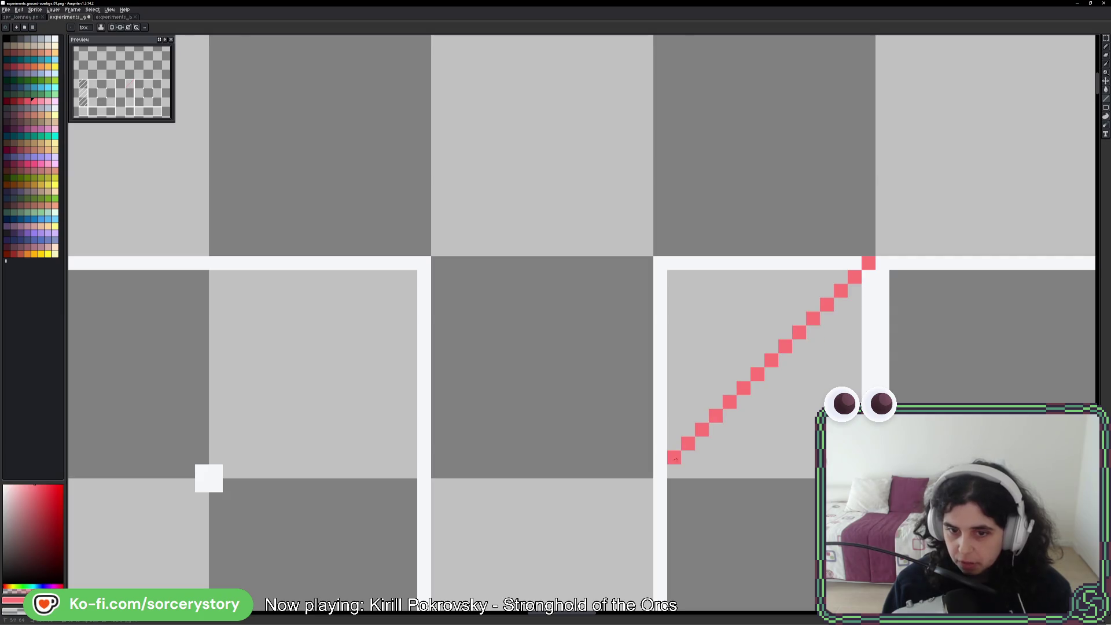
click(660, 472)
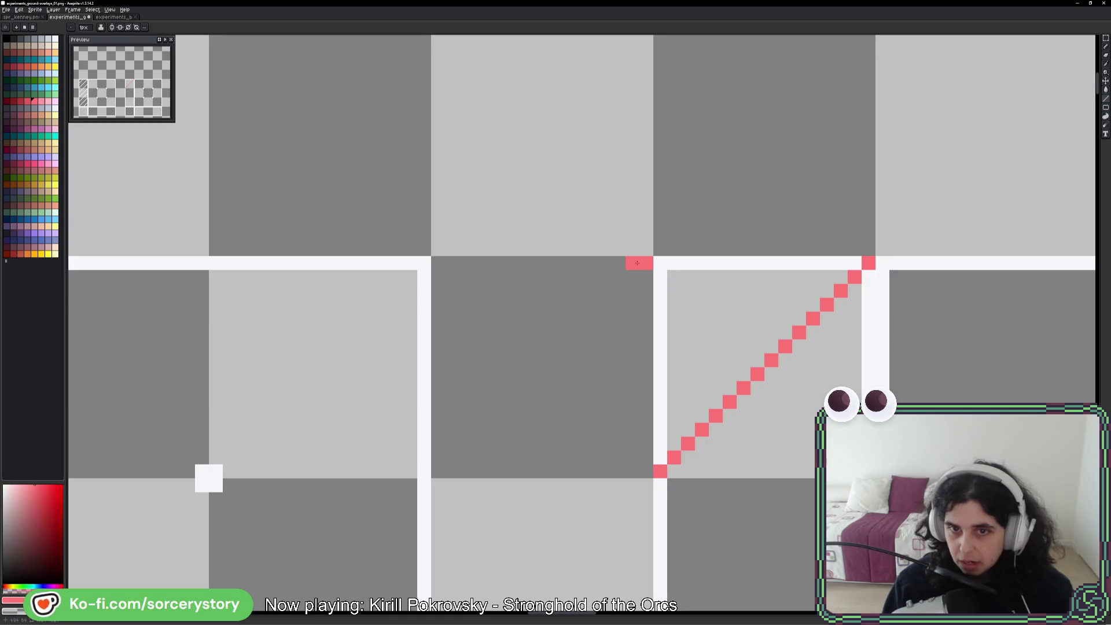
- Mark the hatched tile's top corner with a pink pixel
scroll(652, 272, up, 3)
drag(891, 269, 729, 280)
scroll(729, 280, down, 4)
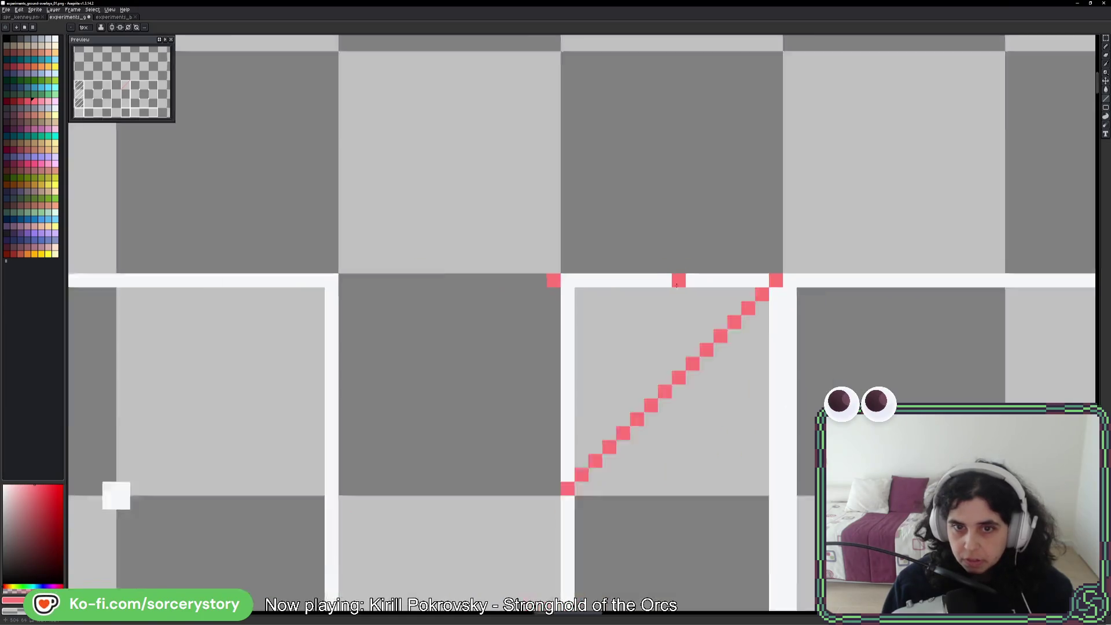
drag(333, 284, 621, 270)
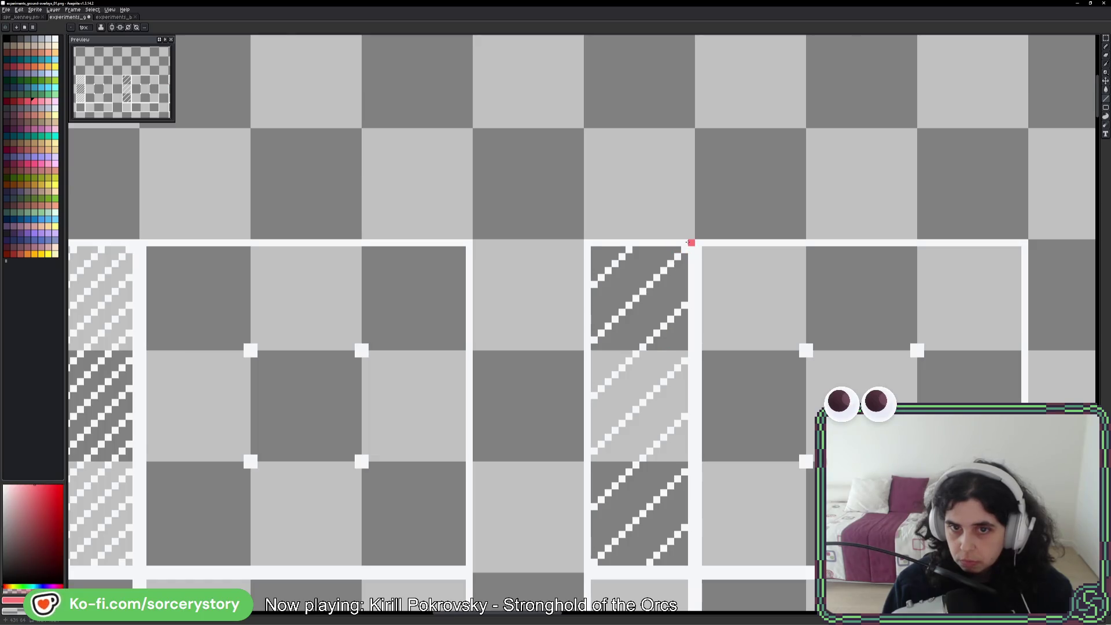
scroll(688, 242, up, 3)
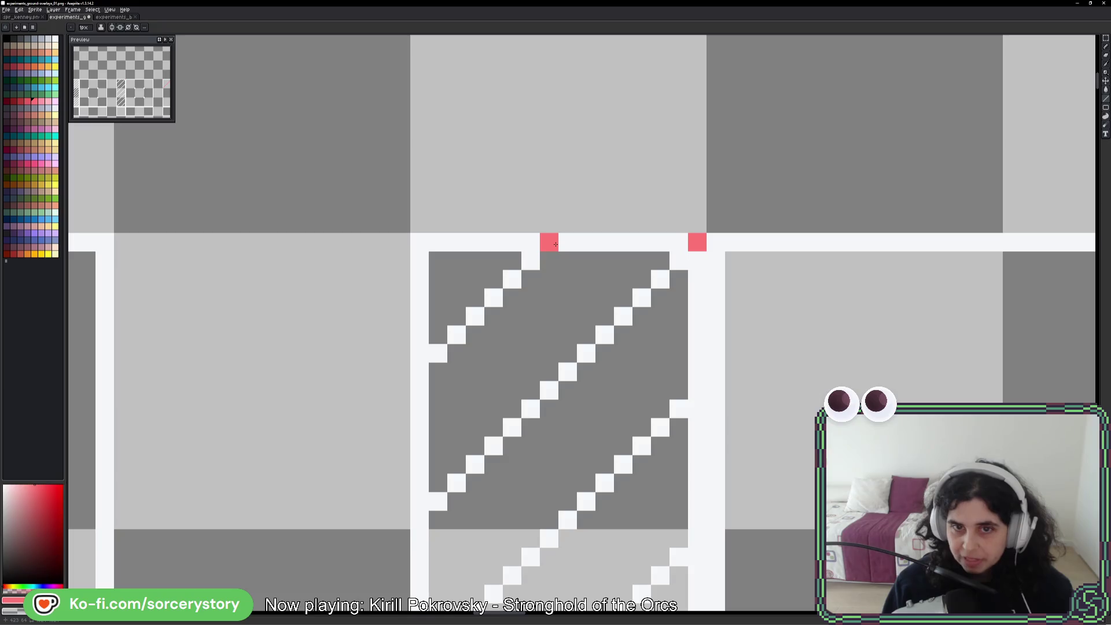
click(555, 244)
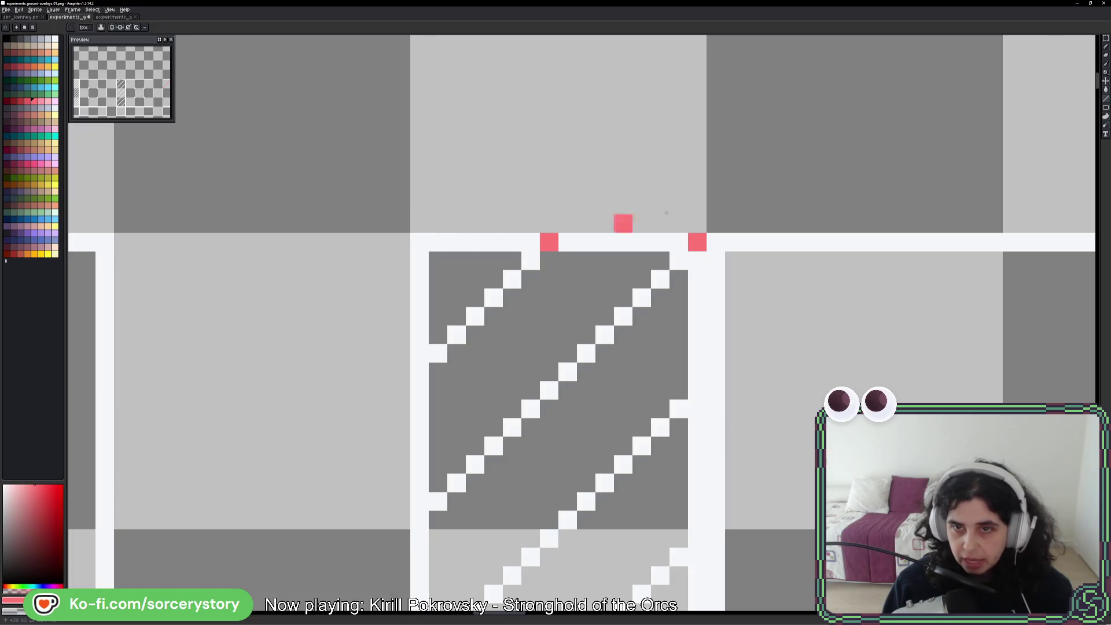
- Marquee-select one-pixel rows above the hatched tile's top border between the pink pixels
click(1106, 39)
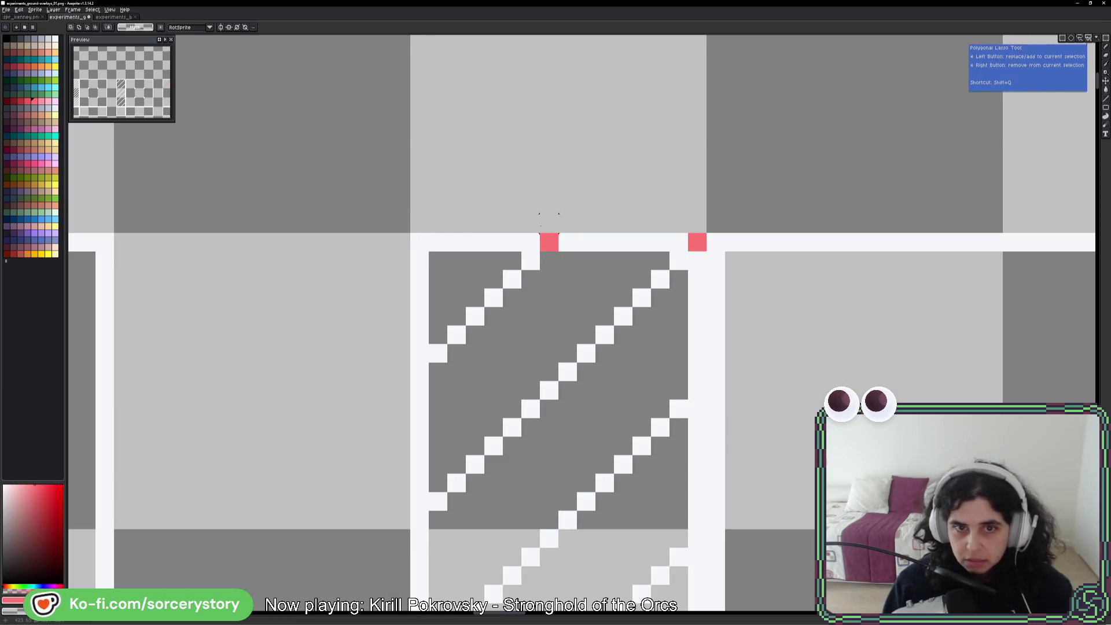
mouse_move(540, 216)
mouse_down()
mouse_move(412, 247)
mouse_move(415, 229)
mouse_up()
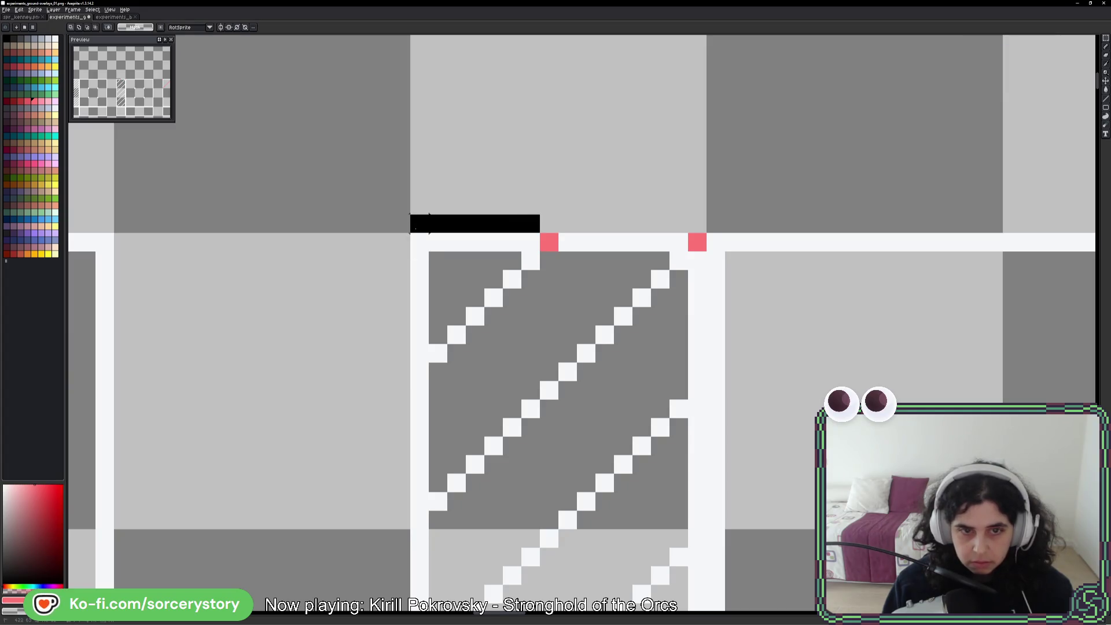
drag(557, 214, 690, 233)
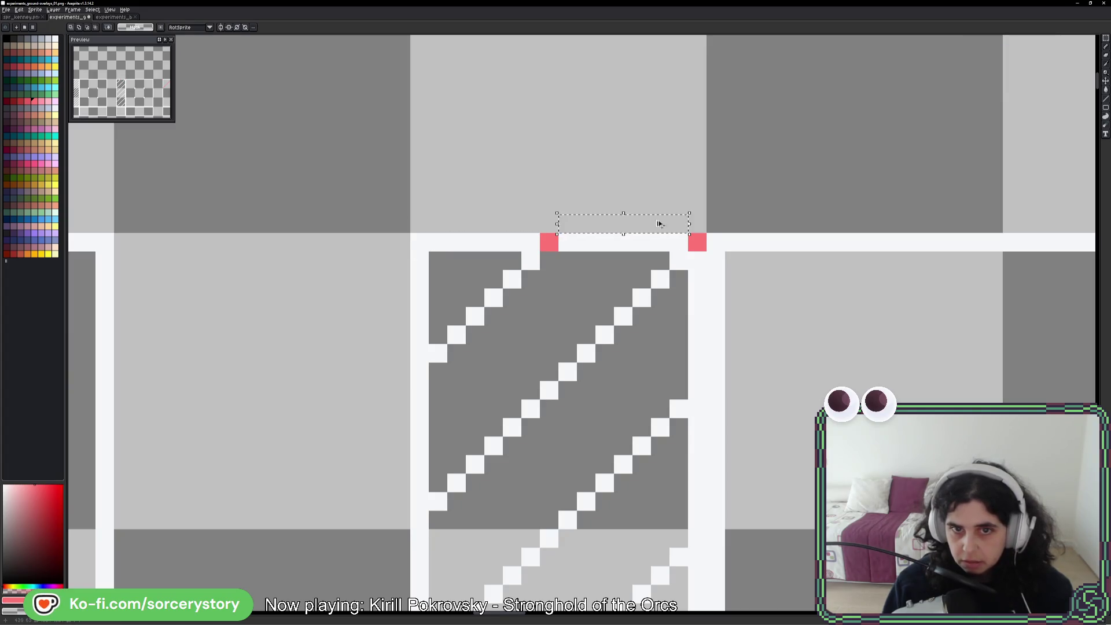
drag(560, 214, 409, 233)
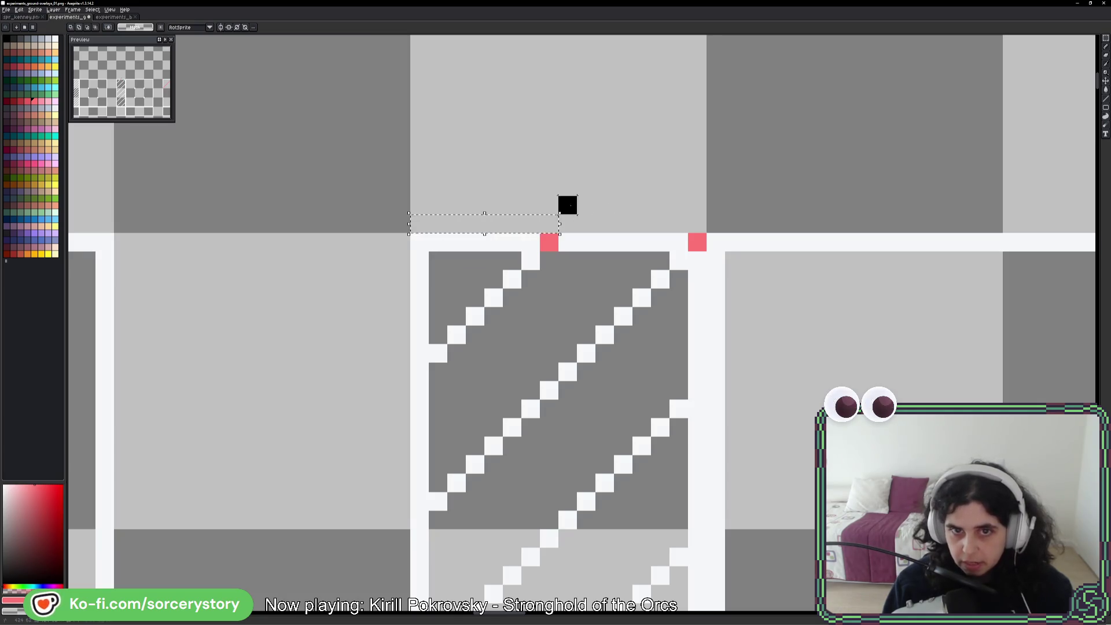
drag(568, 204, 697, 207)
scroll(698, 215, down, 4)
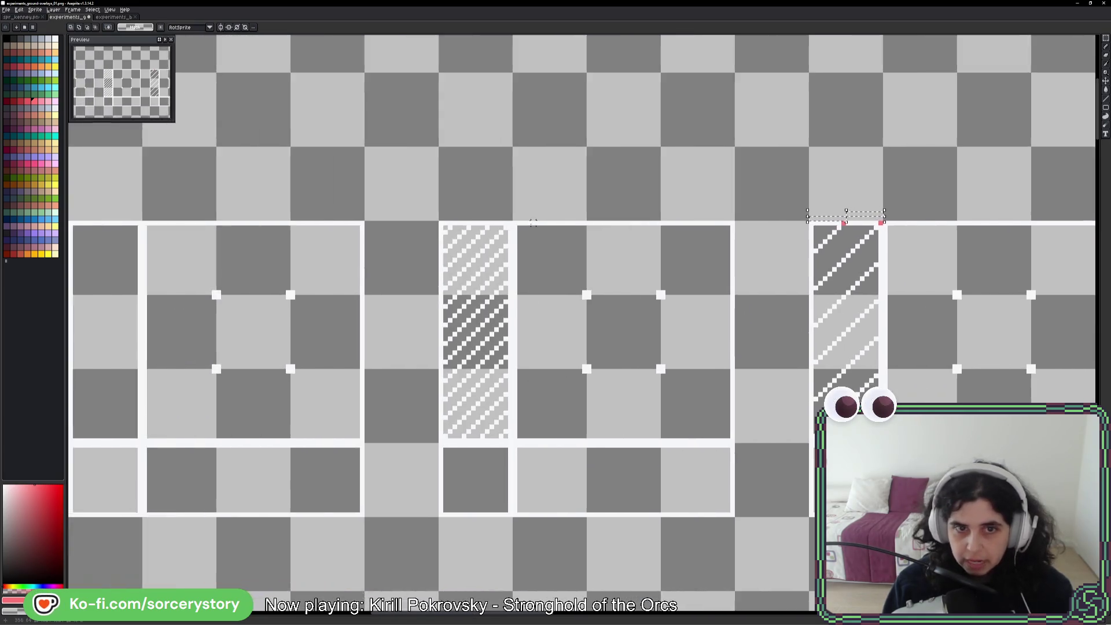
scroll(533, 222, up, 3)
key(b)
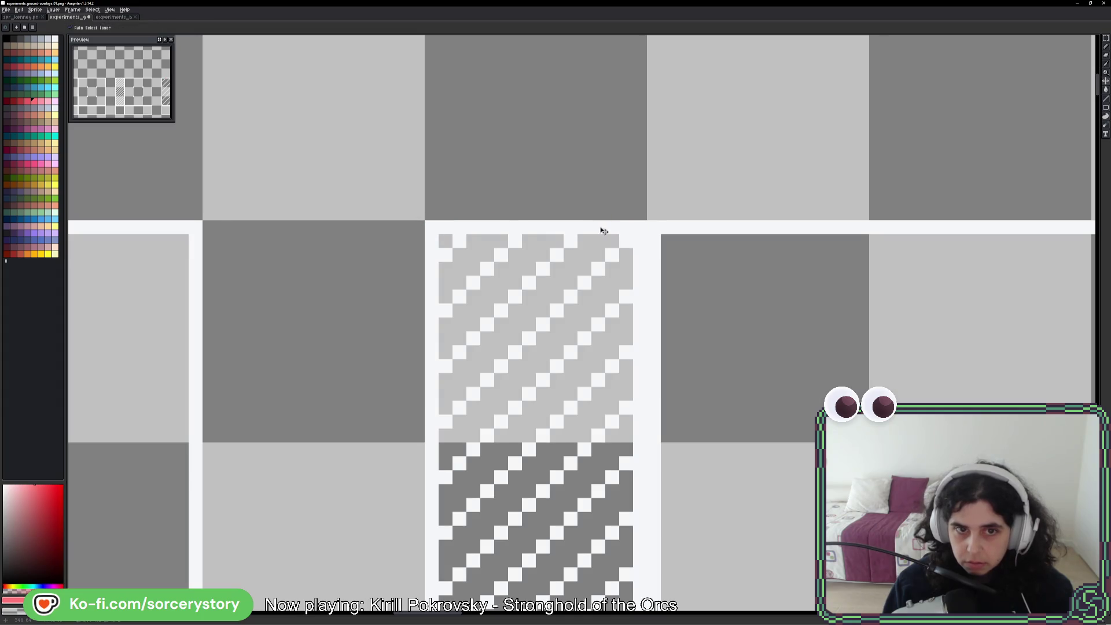
- Place evenly spaced pink markers along the hatched tile's top border, then marquee-select above it
click(432, 226)
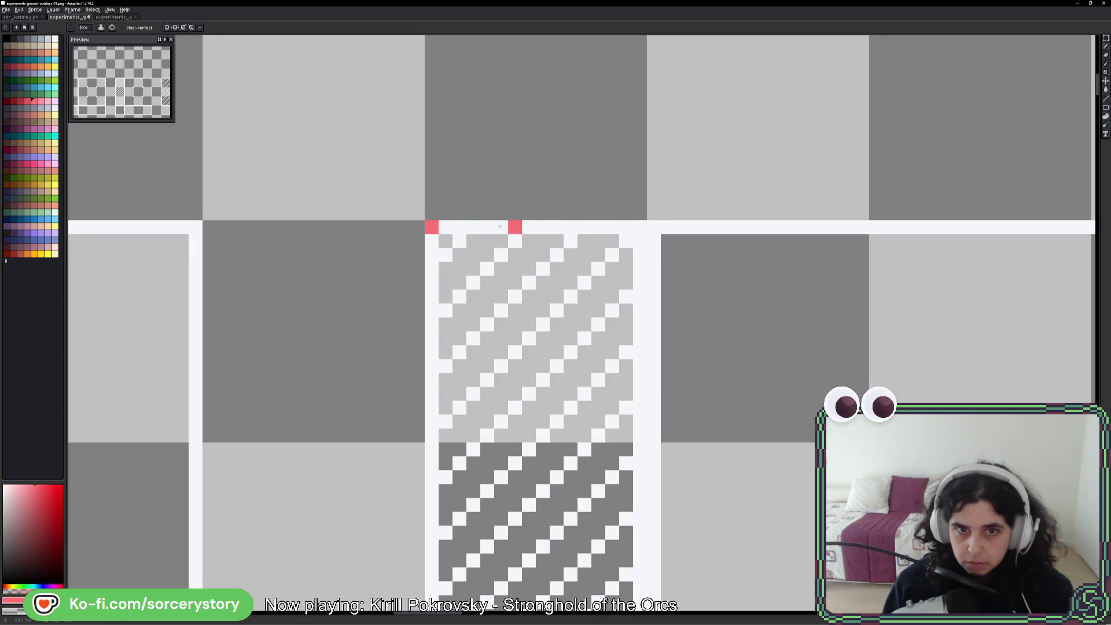
key(ctrl+z)
click(415, 229)
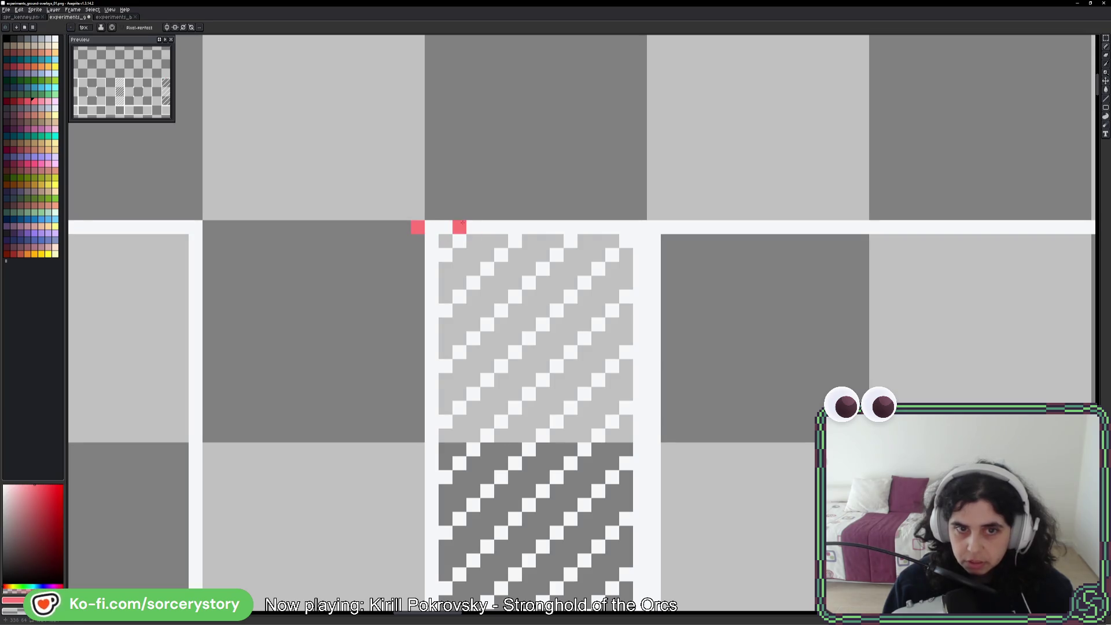
click(474, 226)
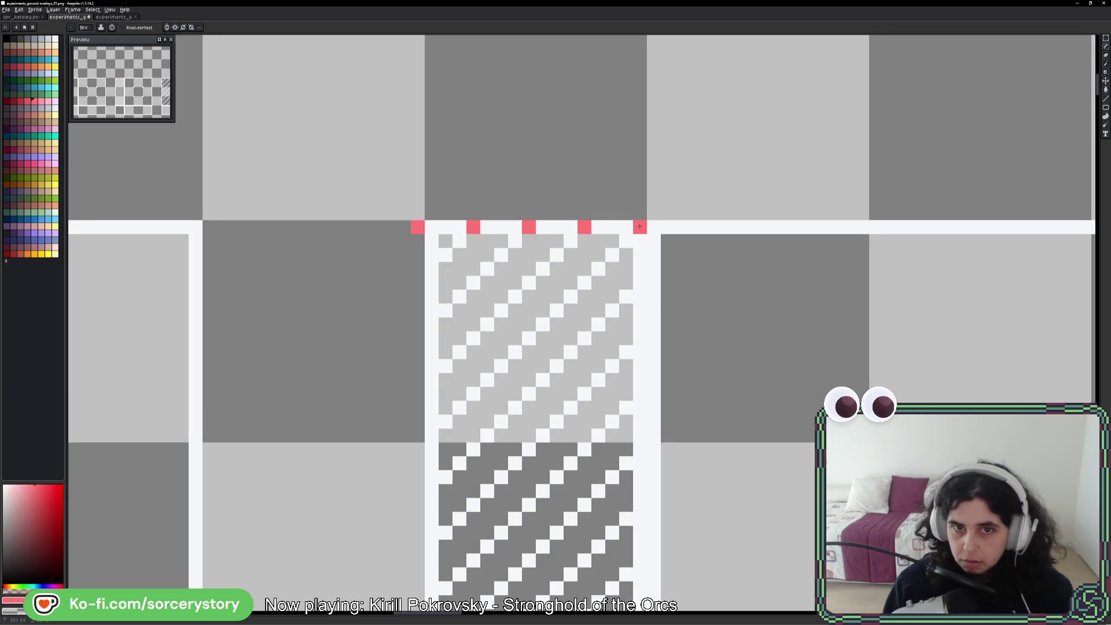
click(639, 226)
click(1105, 37)
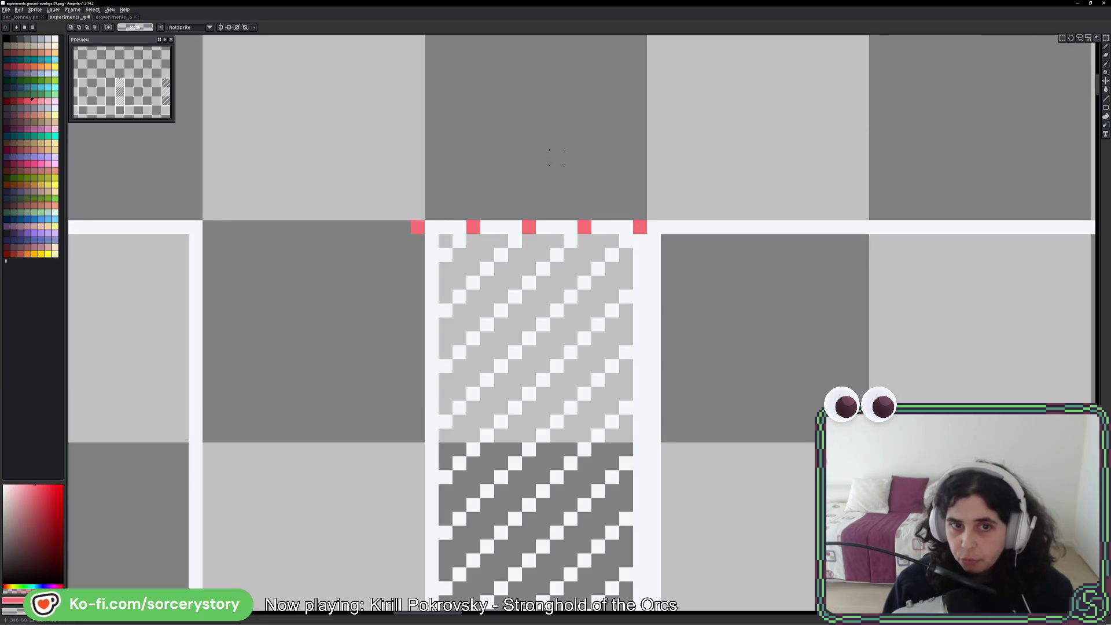
mouse_move(432, 213)
mouse_down()
mouse_move(473, 214)
mouse_move(423, 206)
mouse_move(536, 206)
mouse_move(593, 220)
mouse_move(647, 206)
mouse_up()
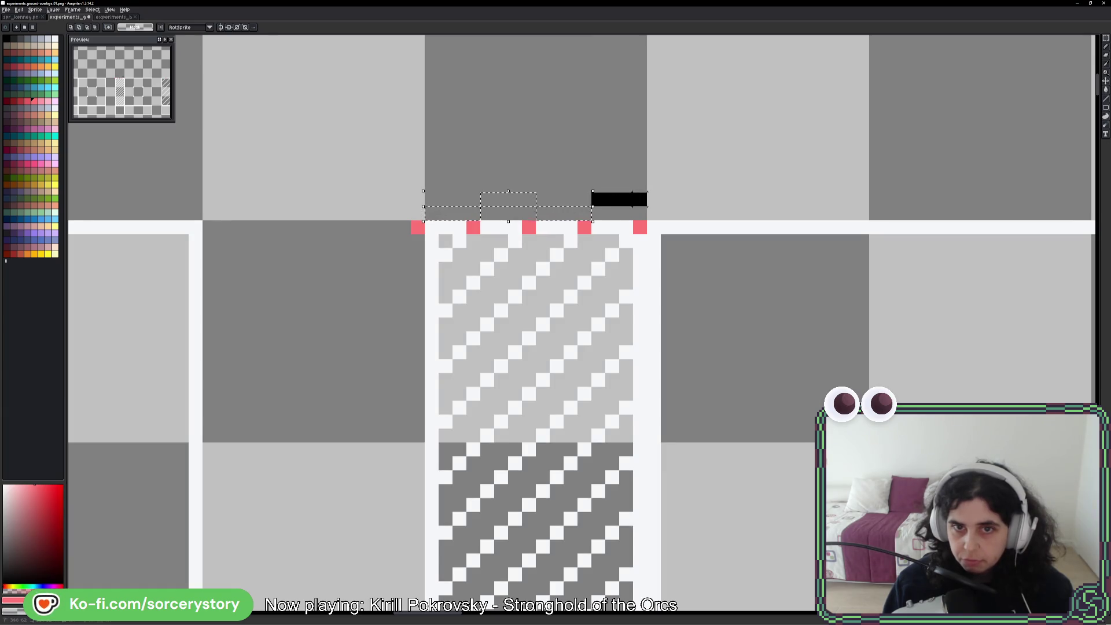
scroll(754, 205, down, 3)
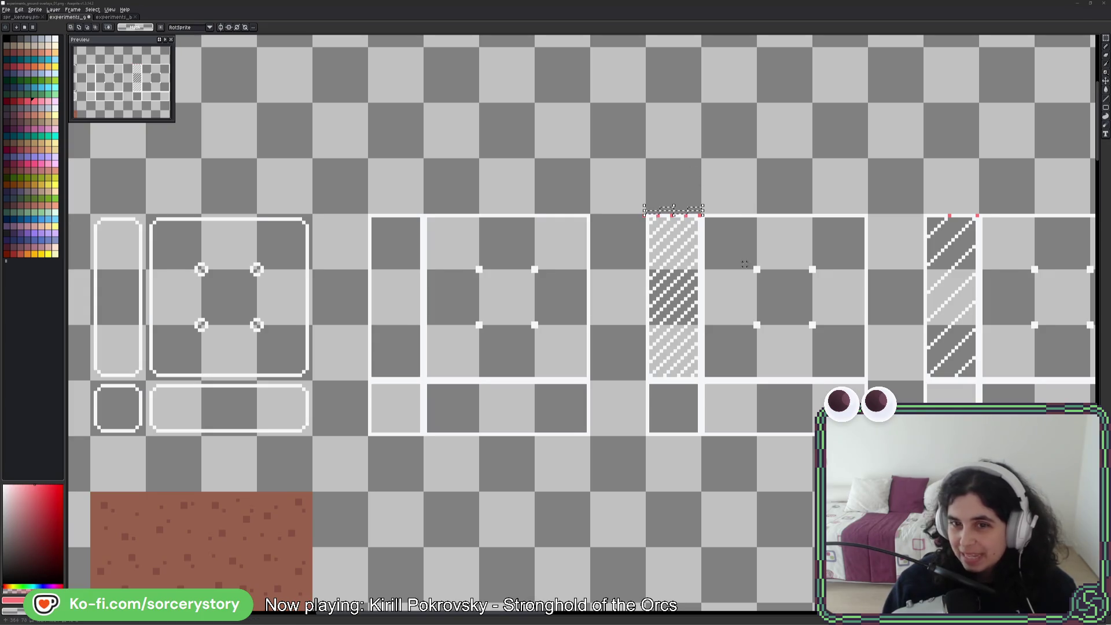
- Fill the four selected blocks above the tile pink and deselect
scroll(745, 264, right, 3)
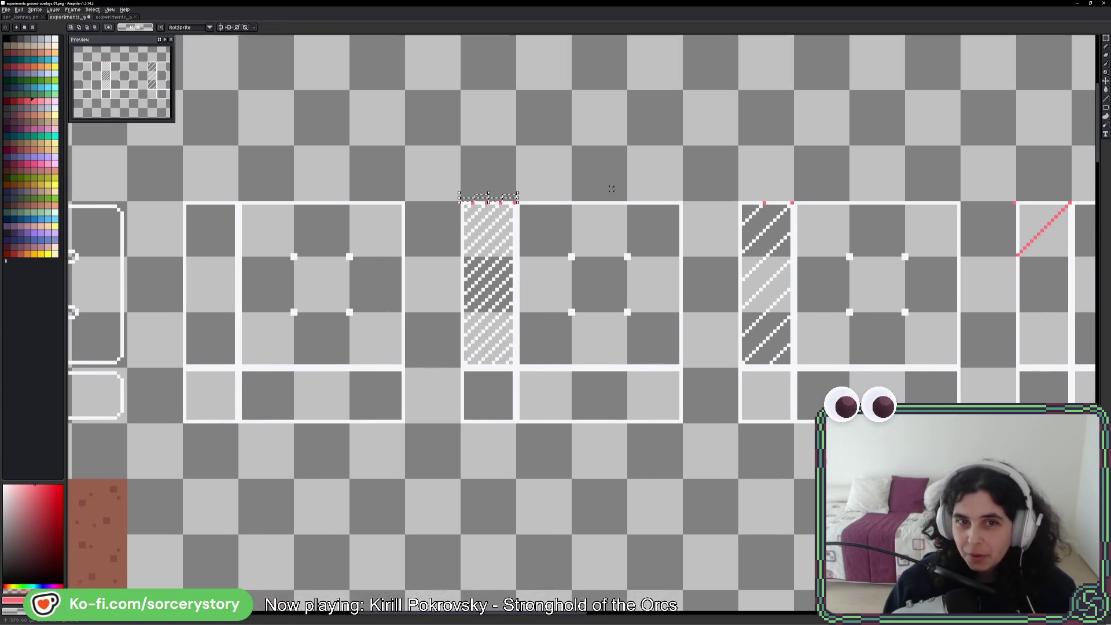
scroll(477, 179, up, 2)
scroll(478, 179, up, 2)
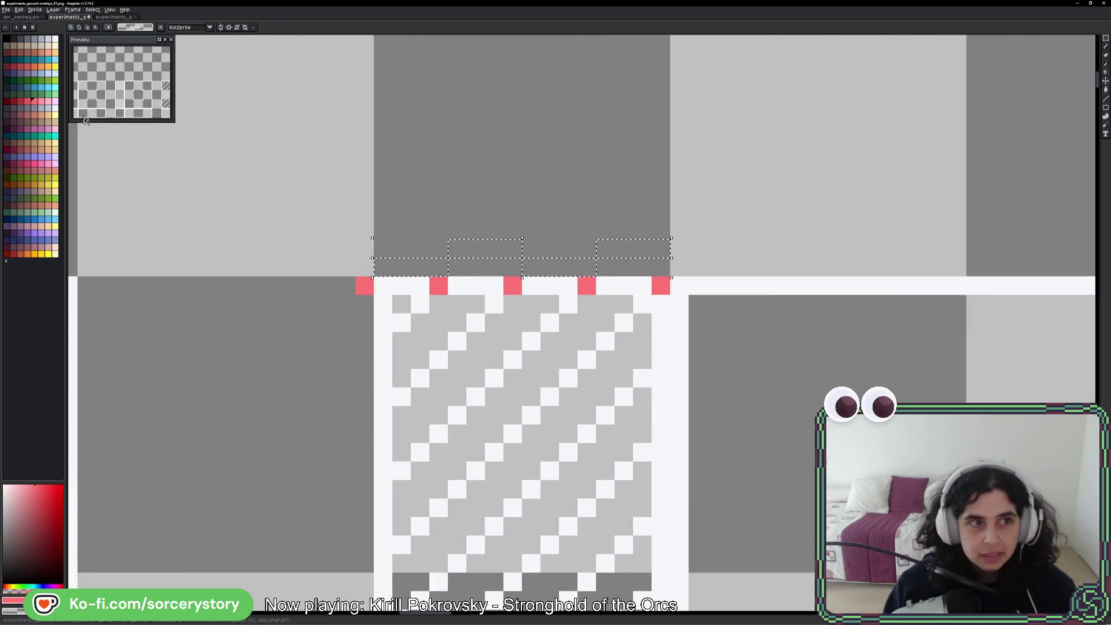
key(g)
click(469, 250)
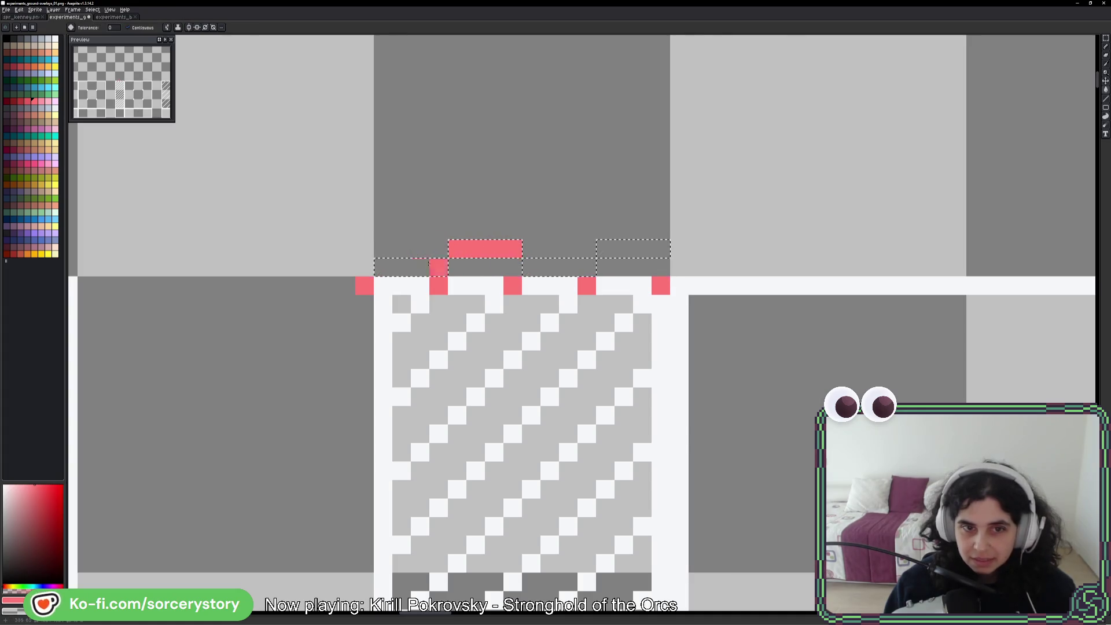
click(412, 268)
click(559, 267)
click(633, 249)
key(ctrl+d)
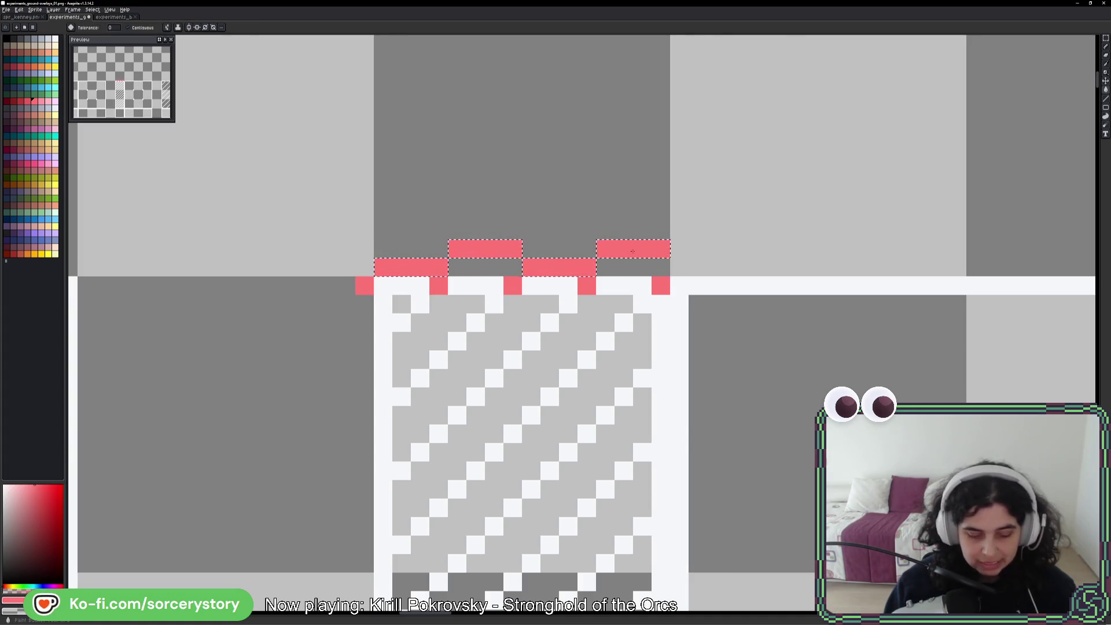
- Repaint the five pink border markers white using white picked from the tile border
key(b)
key(i)
click(415, 278)
key(b)
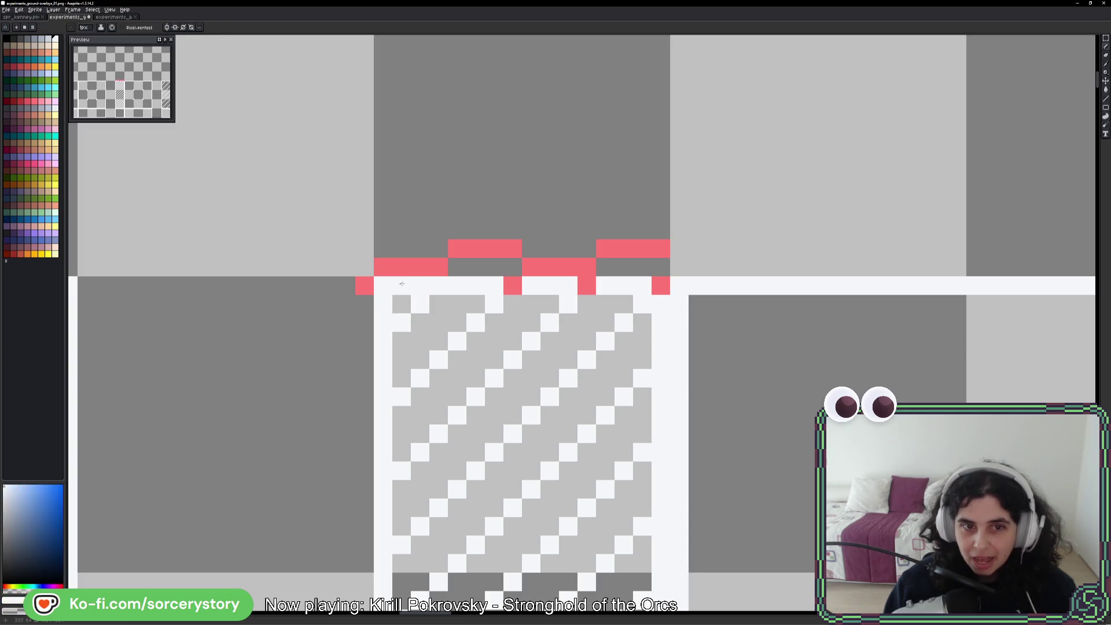
click(364, 286)
click(438, 285)
click(513, 285)
click(586, 285)
click(661, 285)
scroll(655, 281, down, 4)
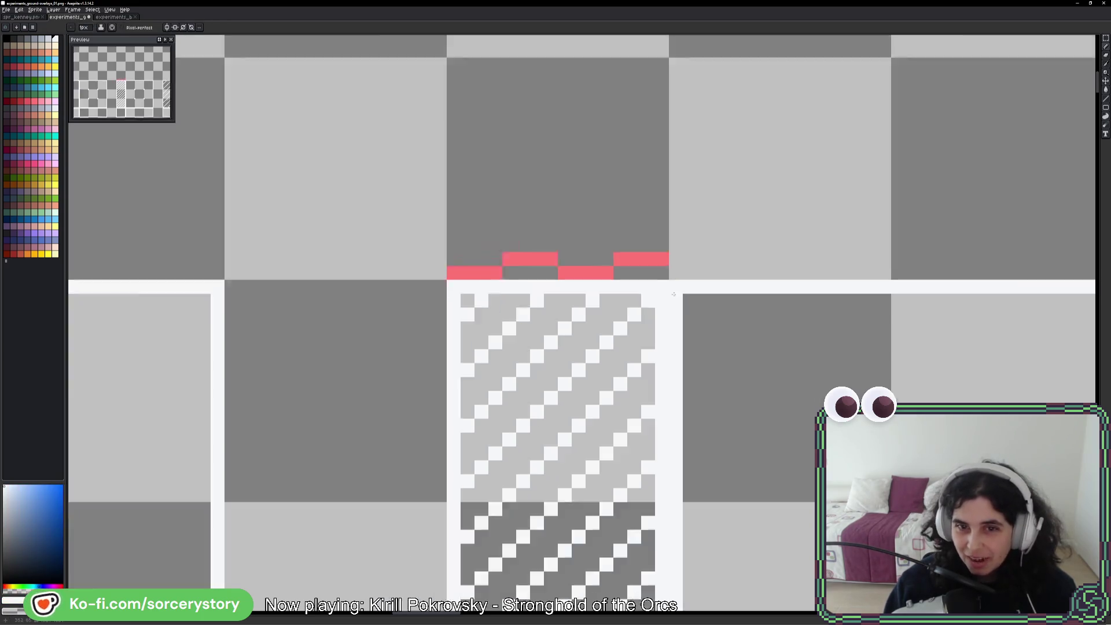
scroll(899, 296, up, 3)
scroll(899, 295, up, 1)
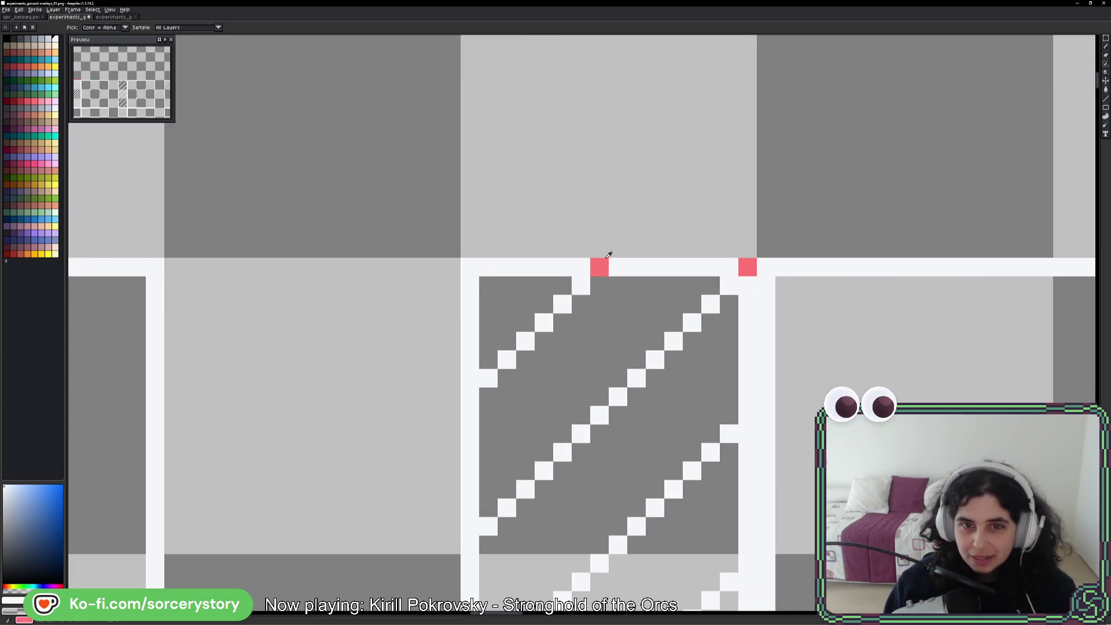
- Draw pink strokes above the white border and tidy stray corner pixels back to white
alt+click(599, 267)
drag(600, 248, 450, 249)
drag(612, 227, 747, 230)
alt+click(637, 267)
click(600, 264)
click(748, 267)
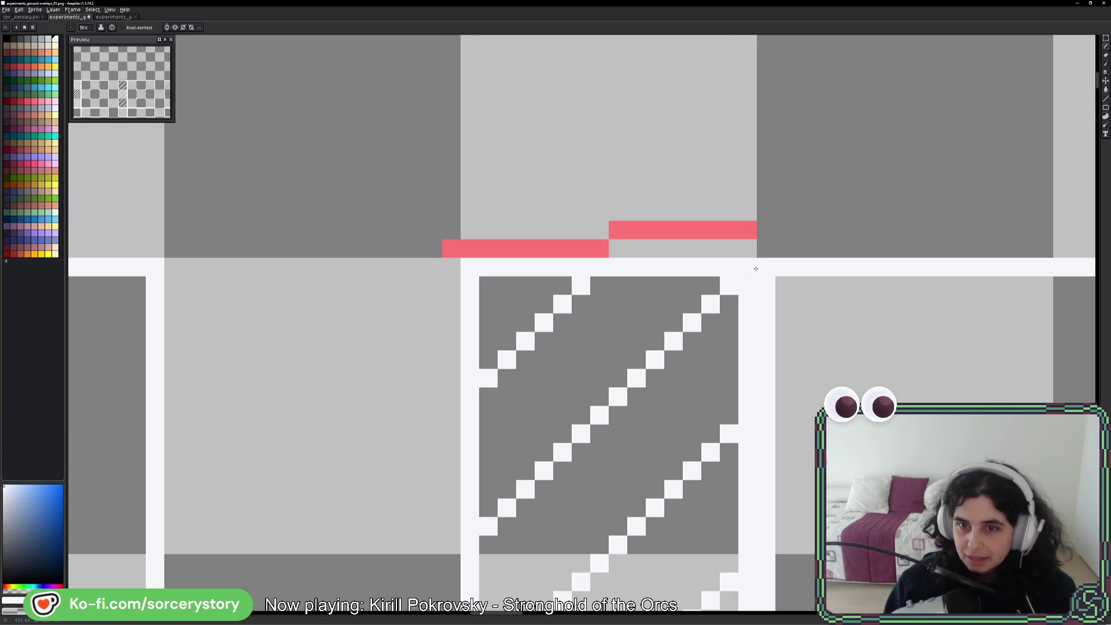
click(451, 249)
click(490, 287)
scroll(808, 309, down, 2)
scroll(809, 308, right, 5)
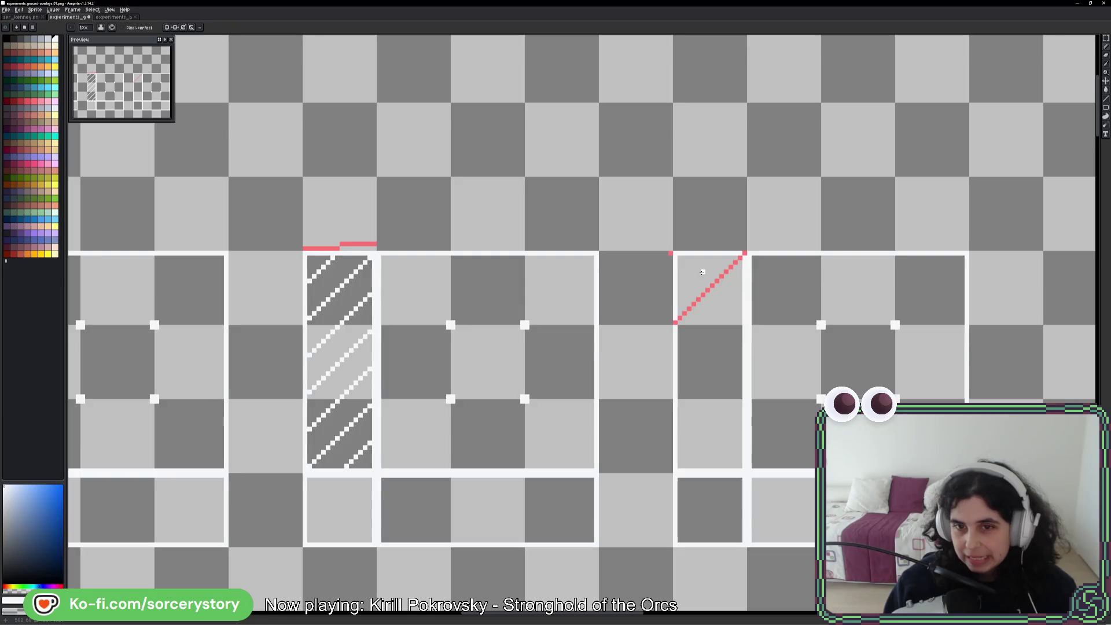
scroll(759, 264, up, 2)
- Draw parallel pink diagonal lines across the third narrow tile with the Line tool
key(x)
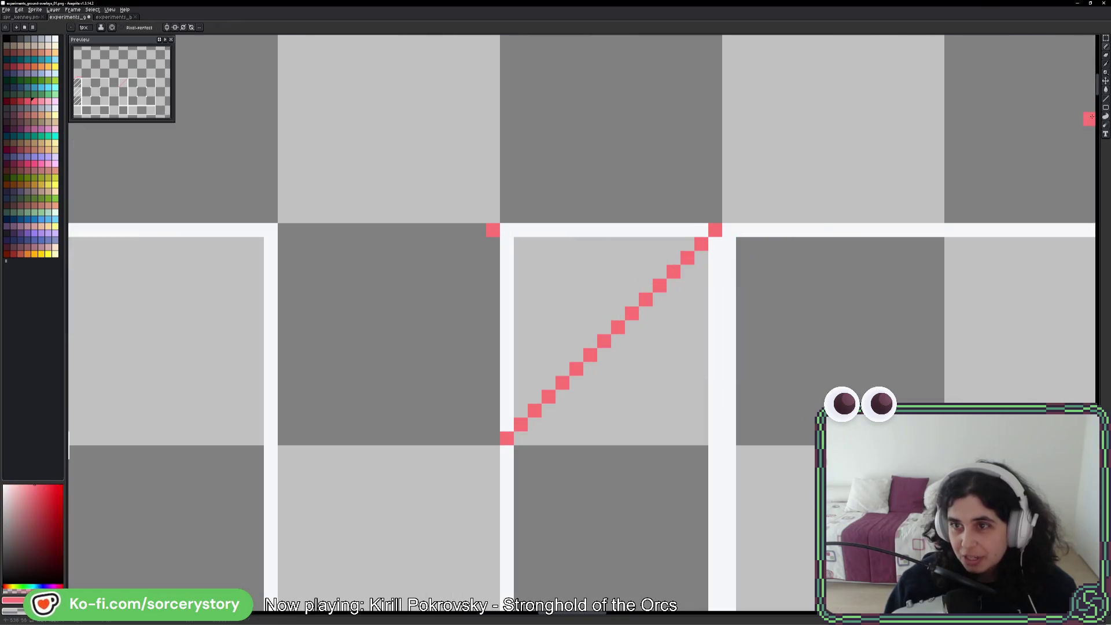
click(1105, 98)
scroll(674, 437, down, 3)
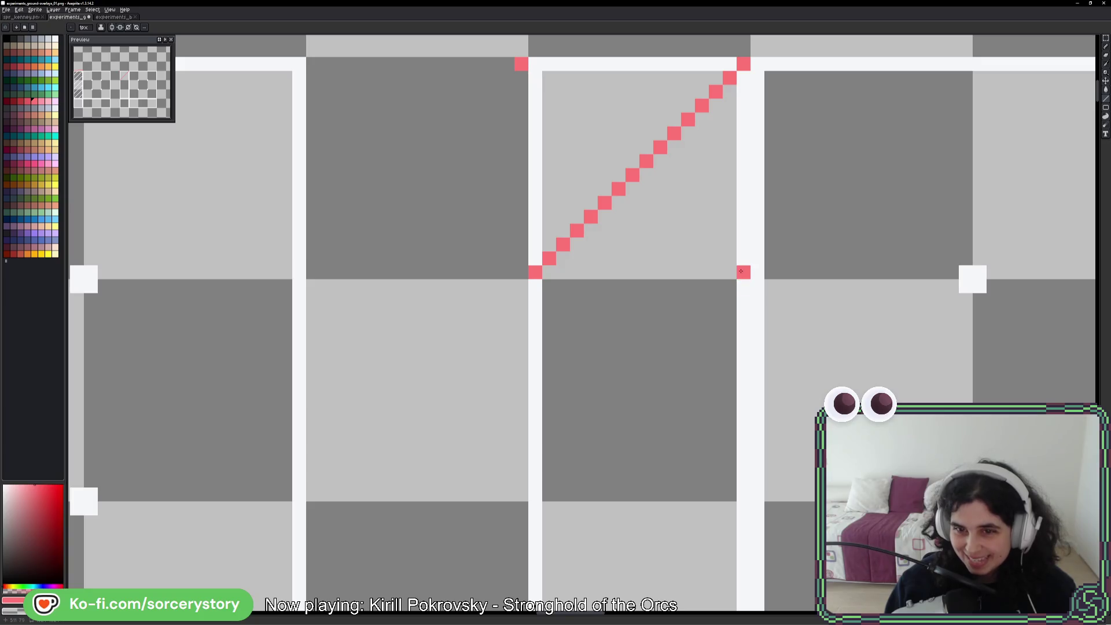
drag(743, 286, 535, 495)
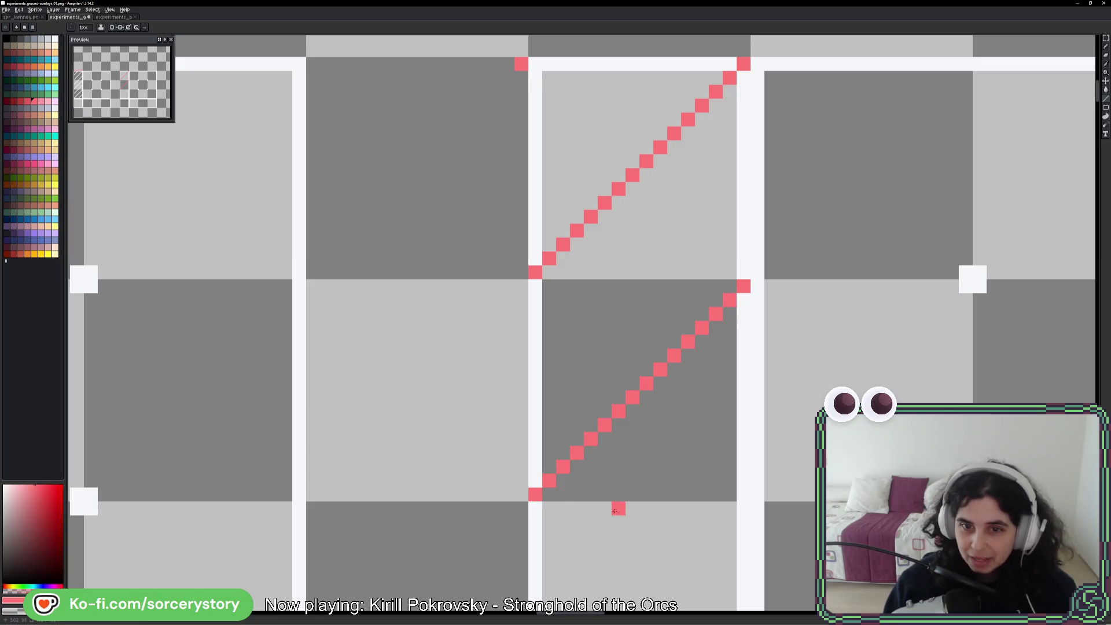
scroll(615, 511, down, 4)
scroll(633, 426, up, 3)
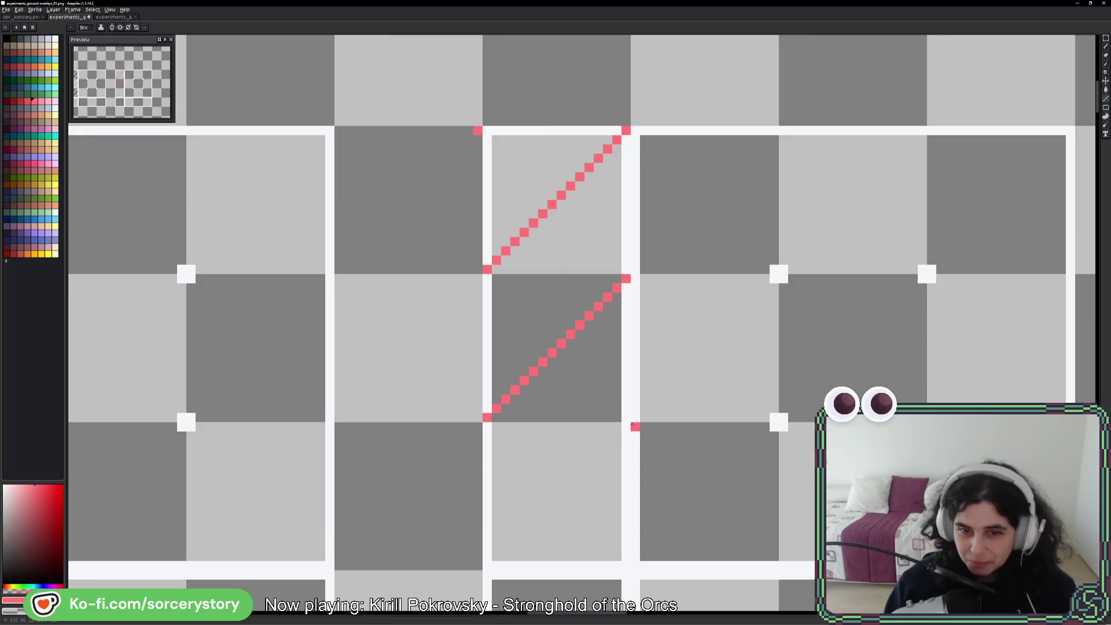
drag(633, 426, 487, 559)
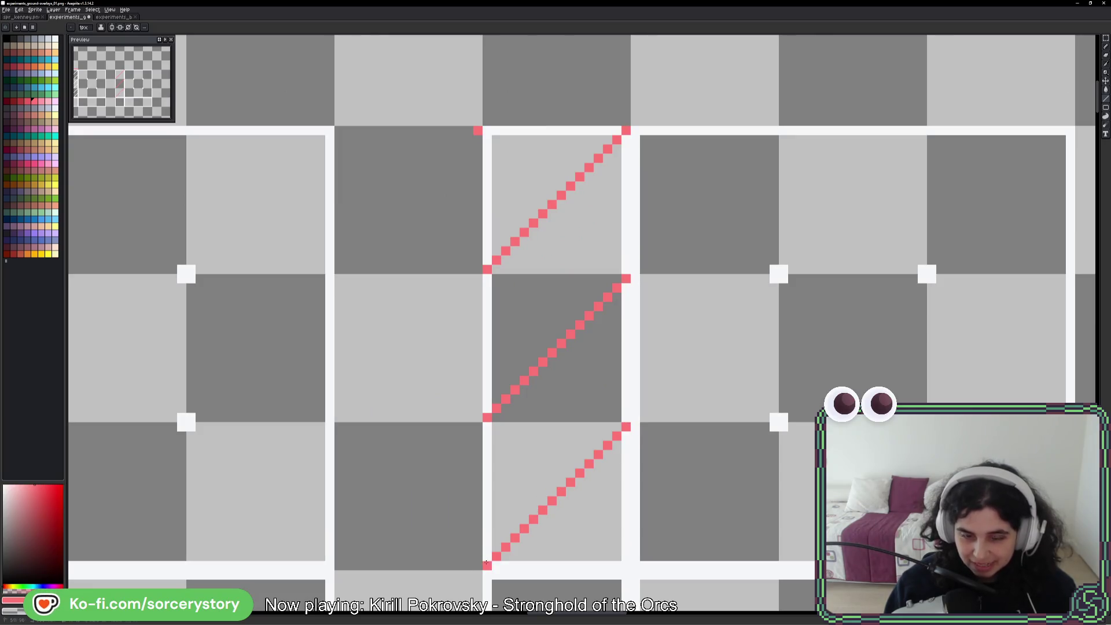
scroll(487, 561, down, 3)
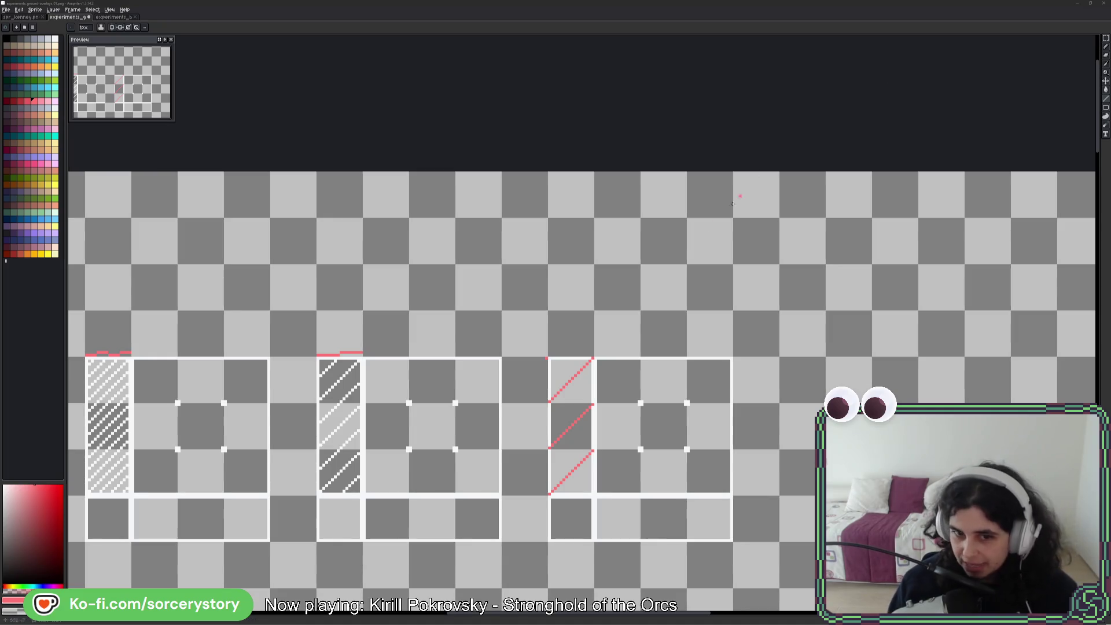
- Sample pink and draw a pink strip along the third tile's top
mouse_move(143, 510)
mouse_down()
mouse_move(517, 447)
mouse_move(885, 359)
mouse_move(468, 339)
mouse_up()
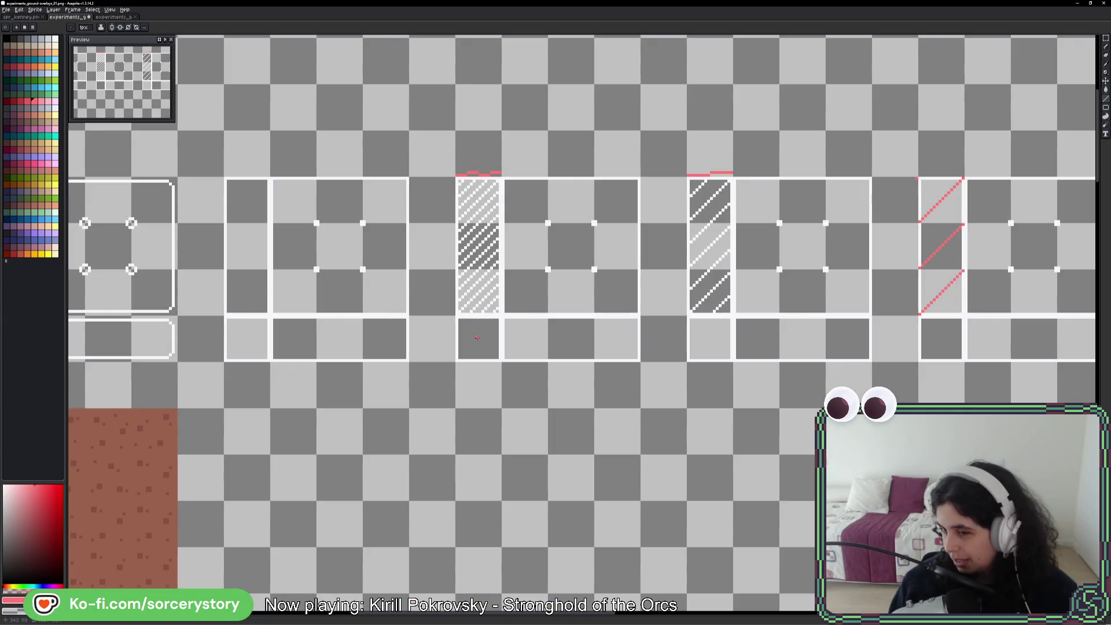
drag(476, 337, 421, 371)
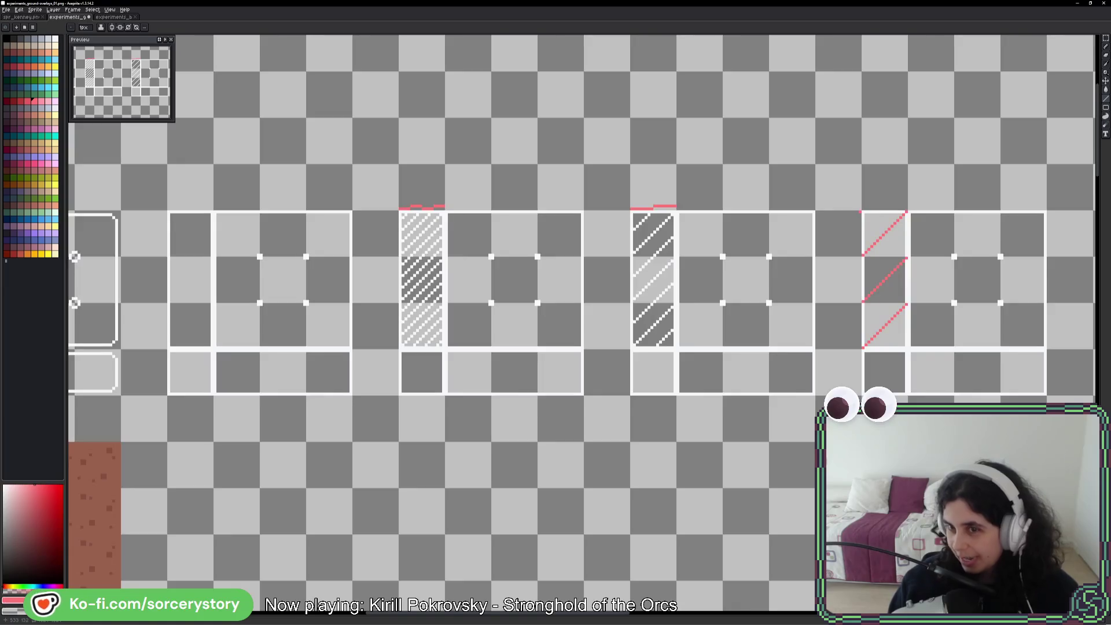
scroll(926, 214, up, 6)
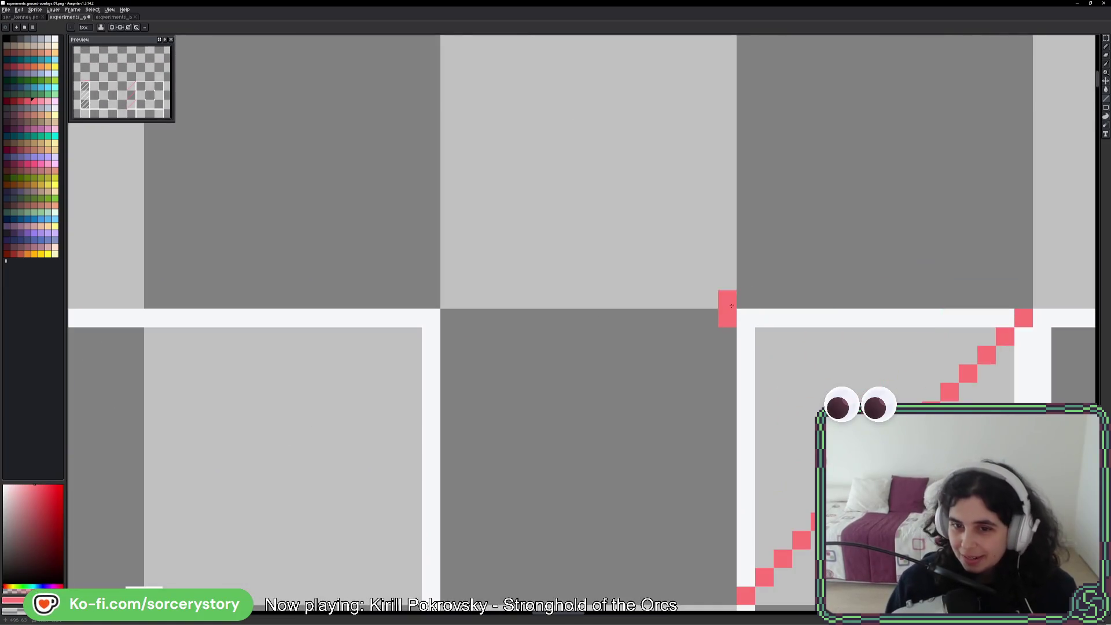
key(alt)
drag(1024, 299, 744, 299)
- Pick white from the frame outline and repaint the upper pink diagonal white
drag(976, 376, 634, 264)
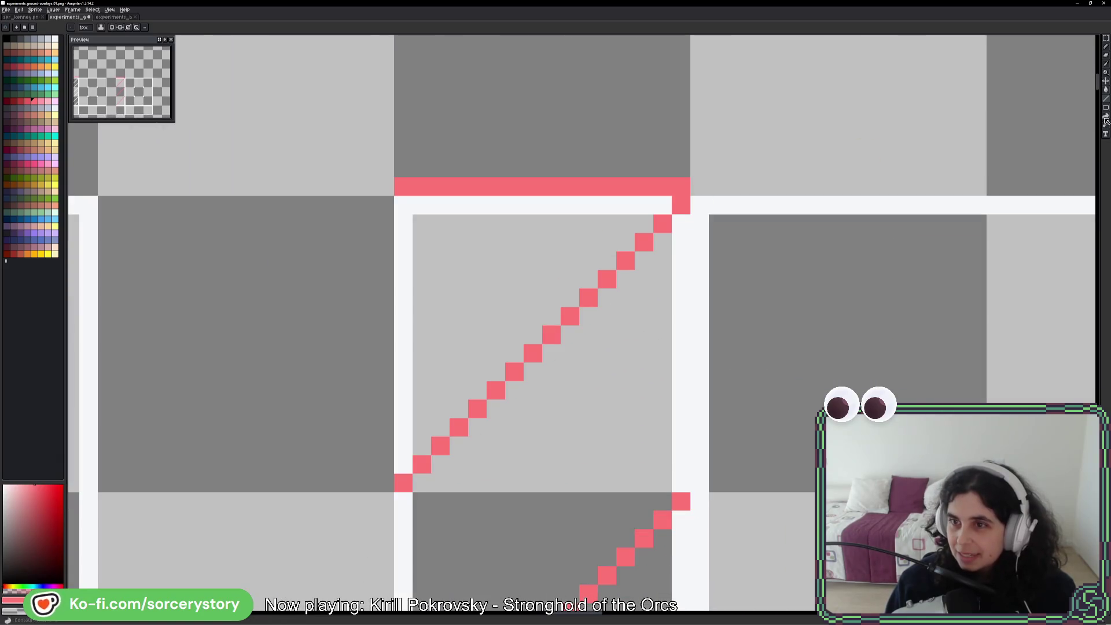
key(alt)
click(683, 225)
mouse_move(662, 224)
mouse_down()
mouse_move(404, 483)
mouse_move(596, 397)
mouse_move(706, 283)
mouse_move(433, 564)
mouse_up()
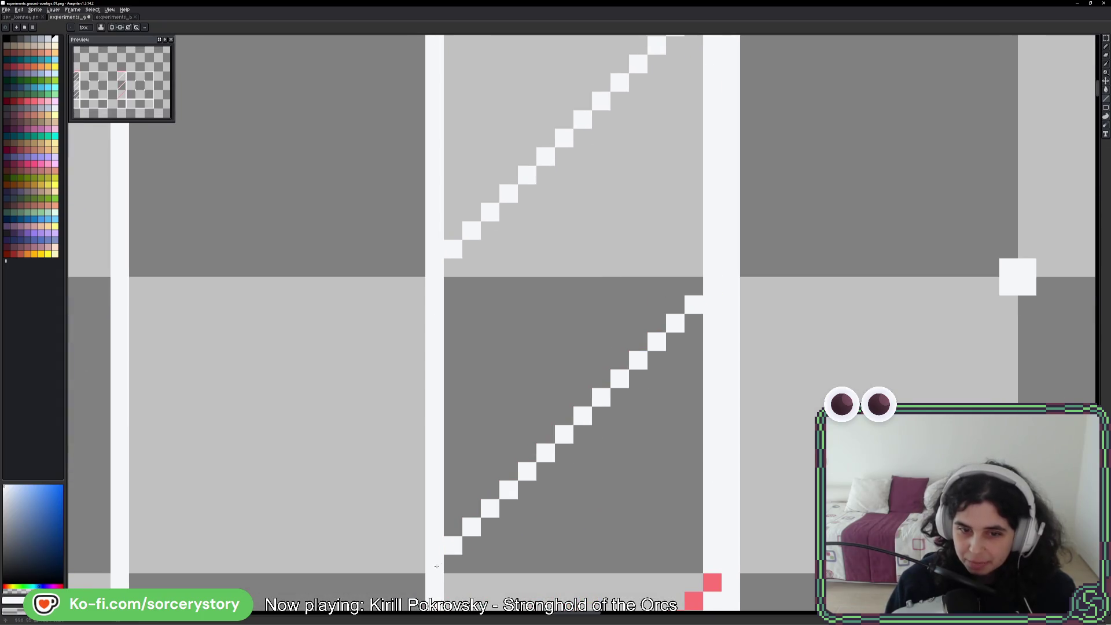
- Undo the last repaint and redraw the lower diagonal in white, then zoom out
key(ctrl+z)
drag(724, 320, 434, 601)
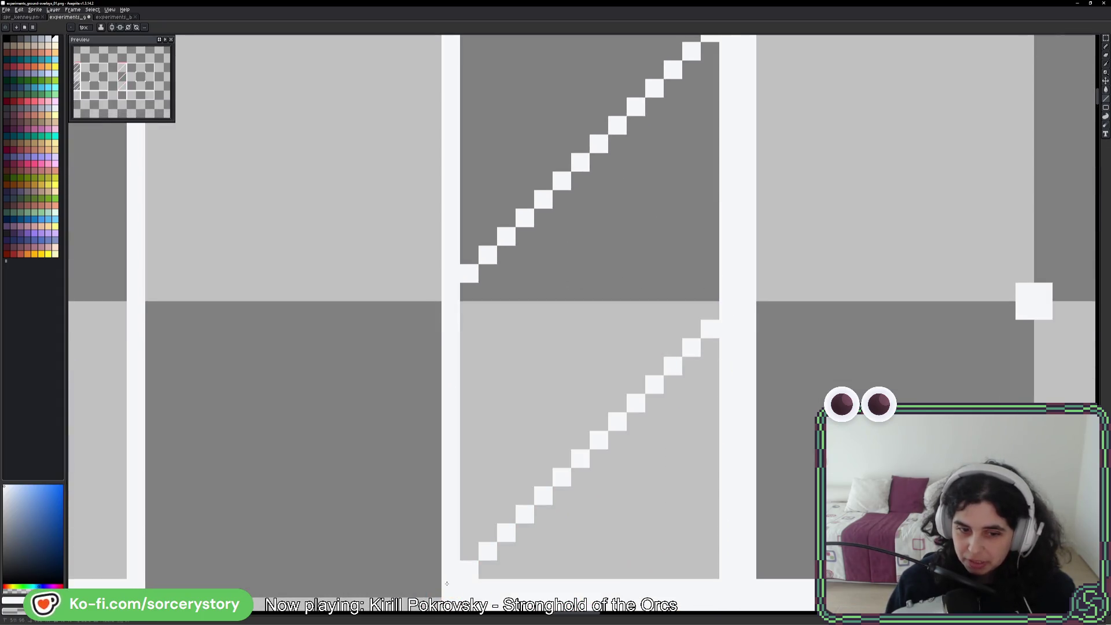
scroll(665, 491, down, 3)
scroll(669, 493, down, 1)
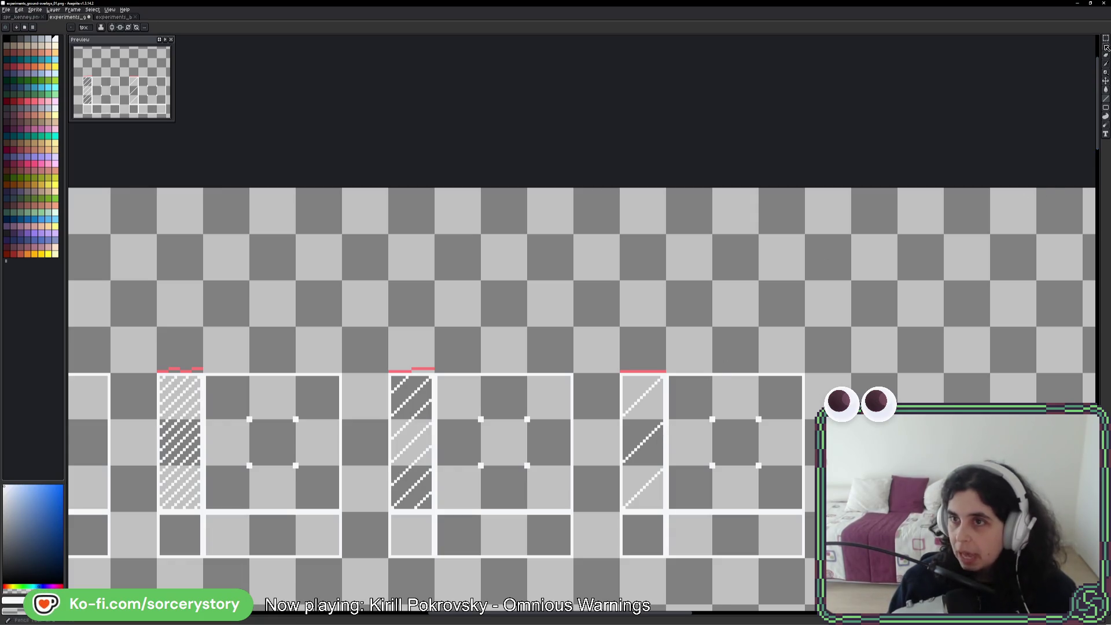
key(w)
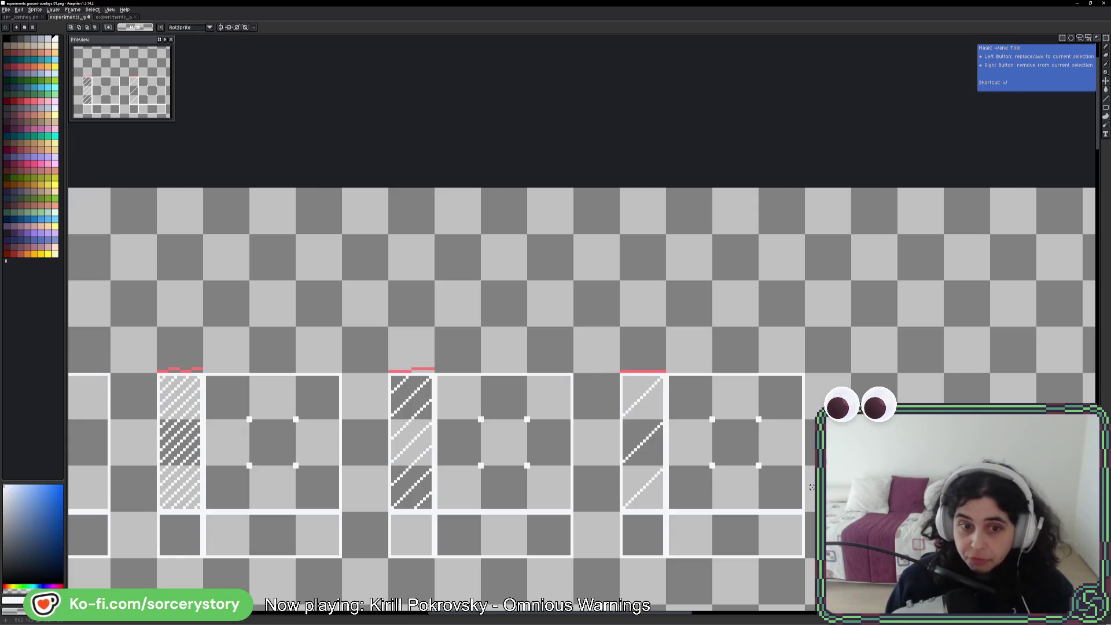
mouse_move(643, 507)
mouse_down()
mouse_move(758, 425)
mouse_move(822, 398)
mouse_move(900, 403)
mouse_up()
scroll(402, 421, left, 15)
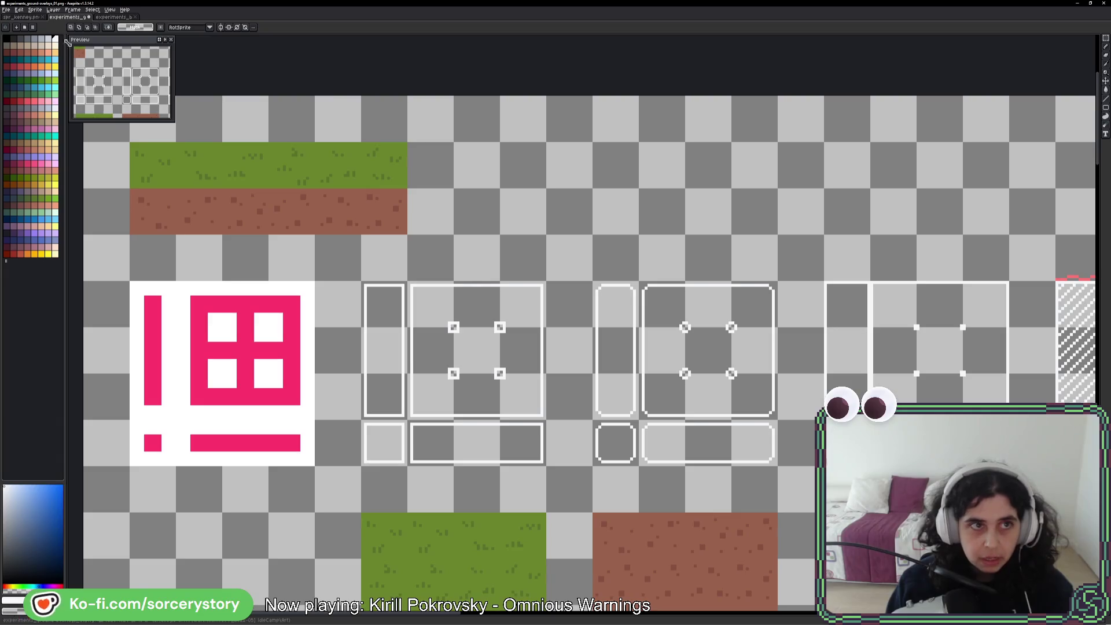
key(ctrl+Tab)
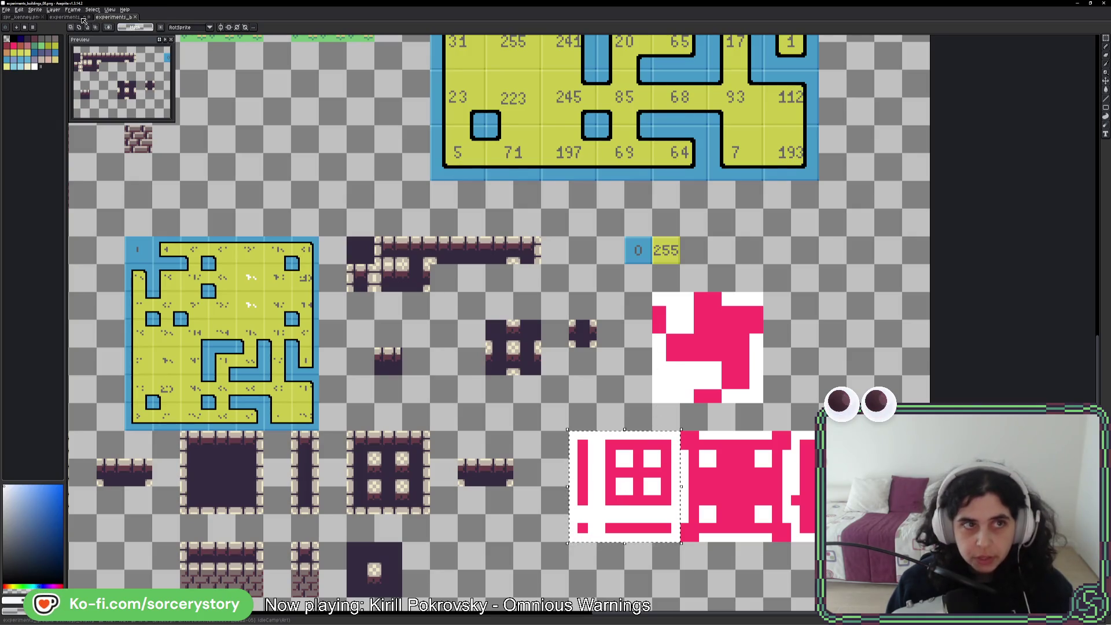
click(67, 17)
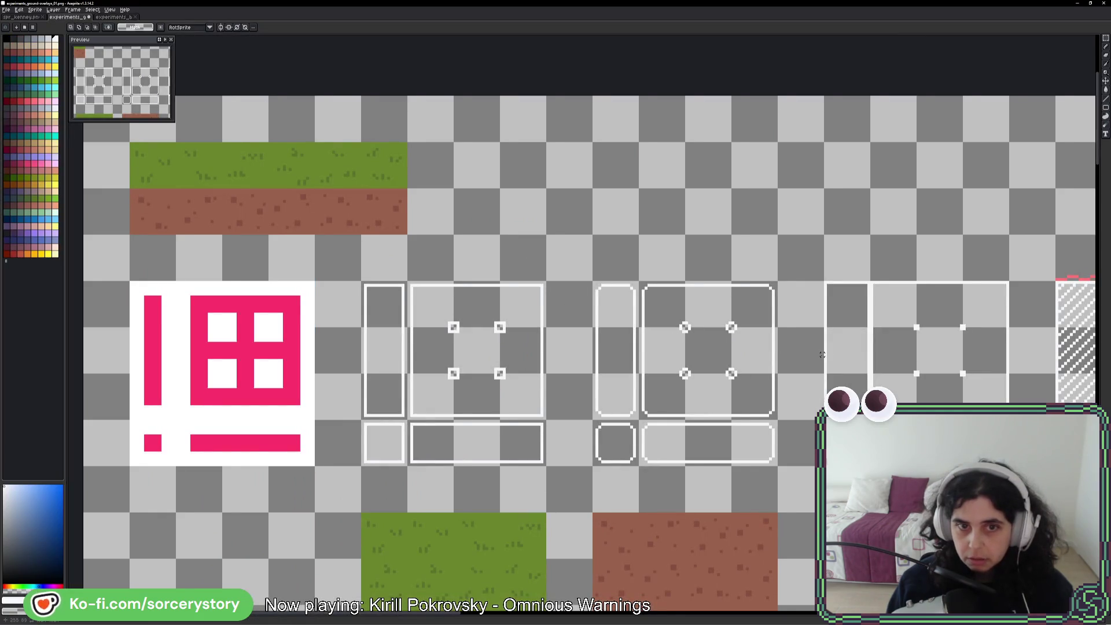
- Copy the square outline frame tile above the row as a trial, then delete it
drag(545, 293, 533, 339)
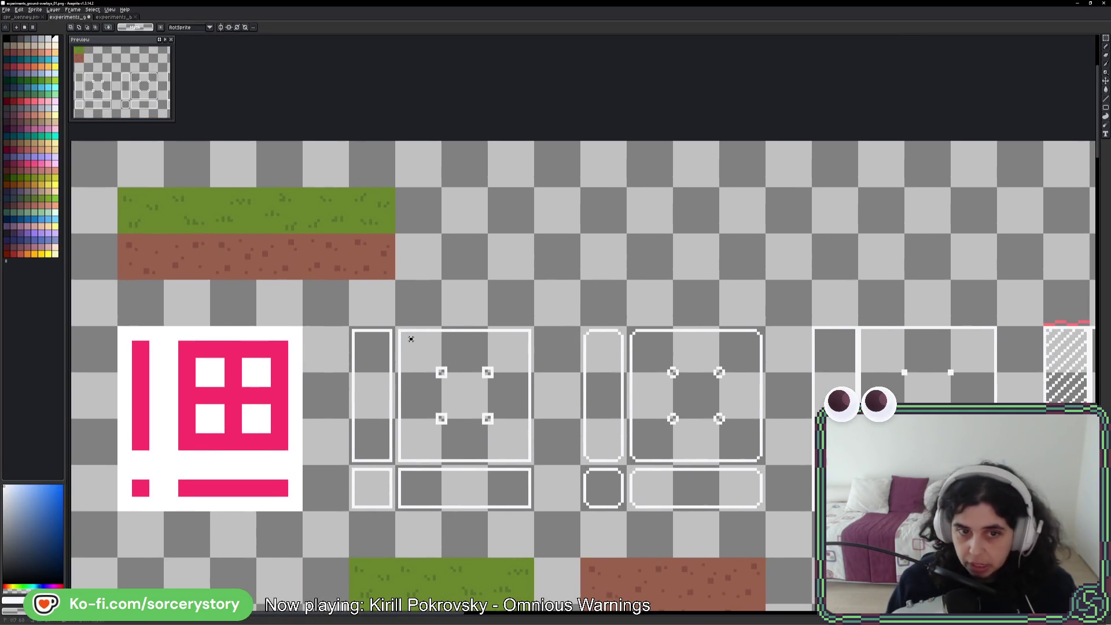
drag(394, 325, 535, 465)
mouse_move(519, 429)
mouse_down()
mouse_move(555, 324)
mouse_move(565, 243)
mouse_up()
click(454, 156)
mouse_move(441, 141)
mouse_down()
mouse_move(580, 187)
mouse_move(546, 206)
mouse_up()
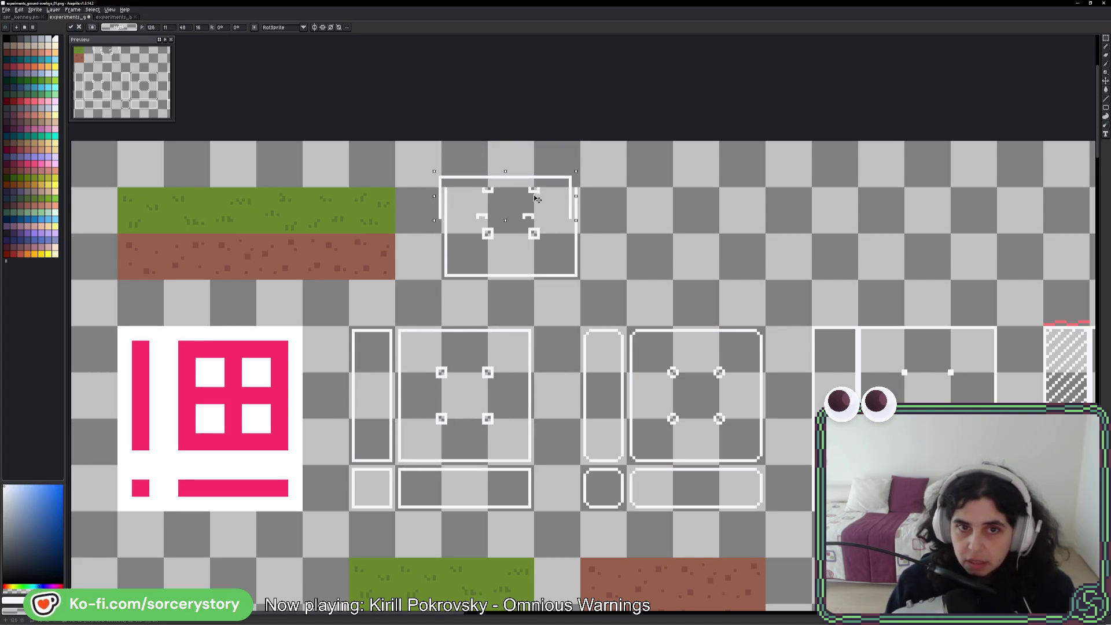
key(Return)
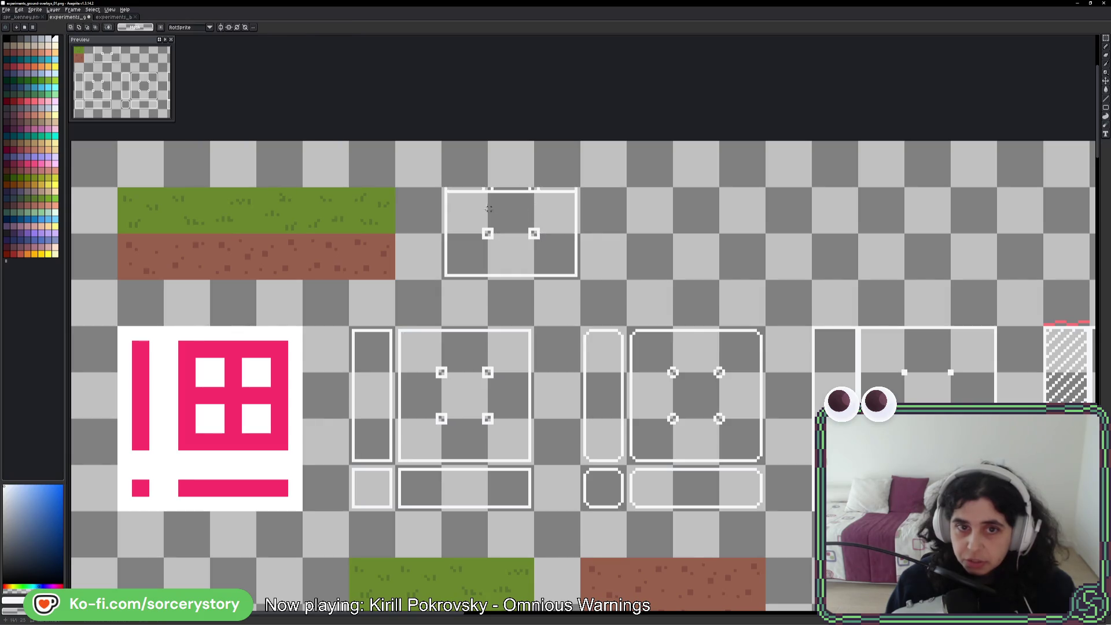
key(Delete)
- Copy the middle hatched tile up above the row of panel frames
scroll(886, 307, right, 10)
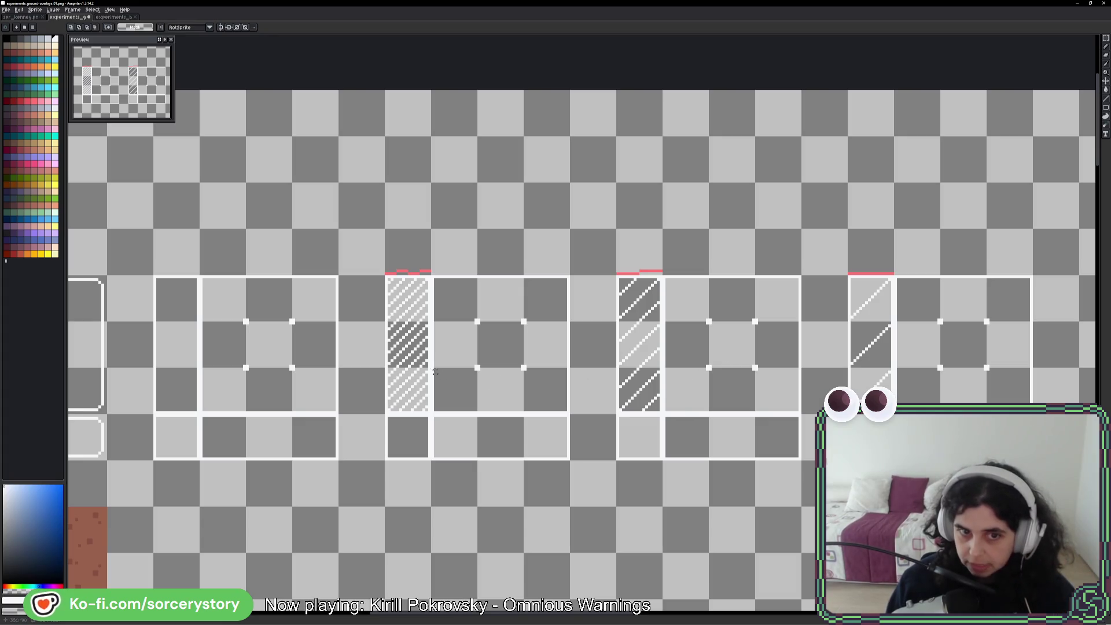
scroll(428, 376, right, 5)
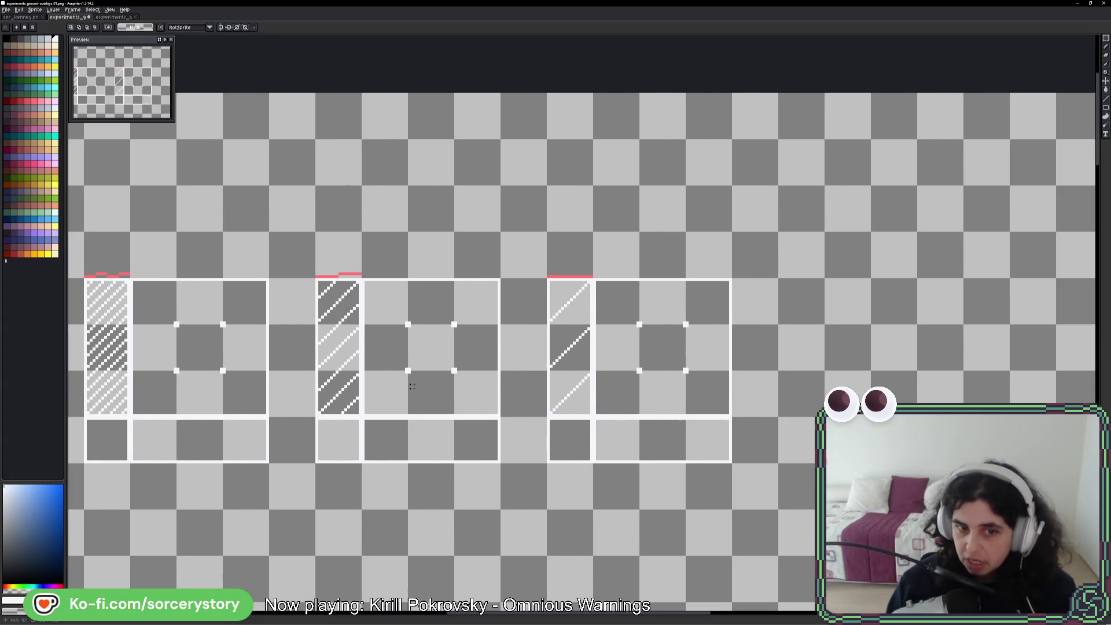
scroll(412, 386, left, 5)
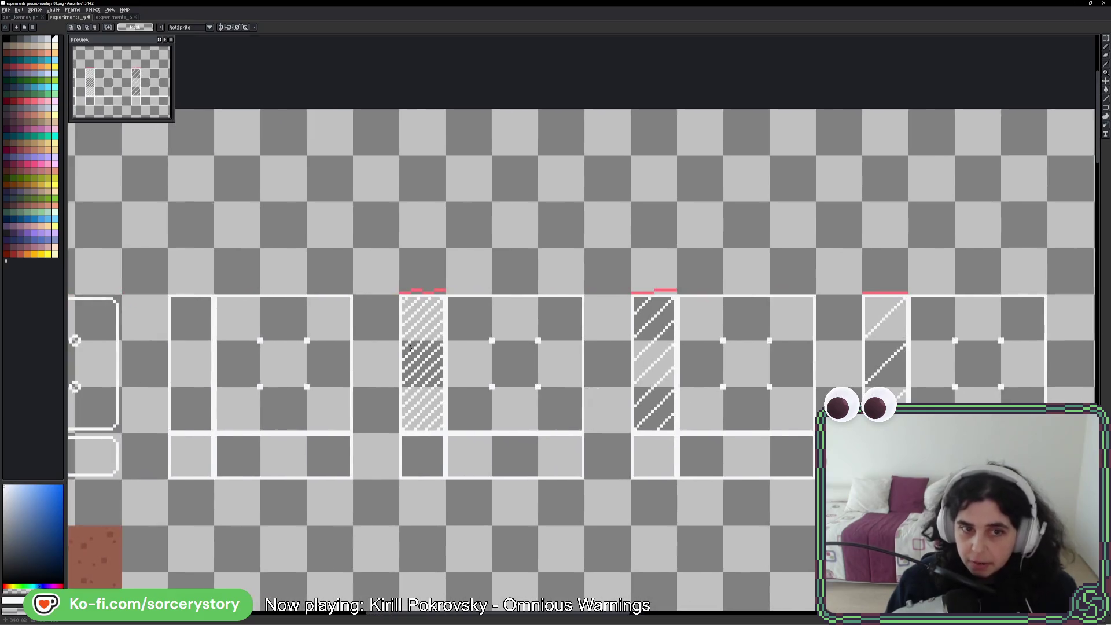
mouse_move(418, 393)
mouse_down()
mouse_move(595, 218)
mouse_move(675, 201)
mouse_up()
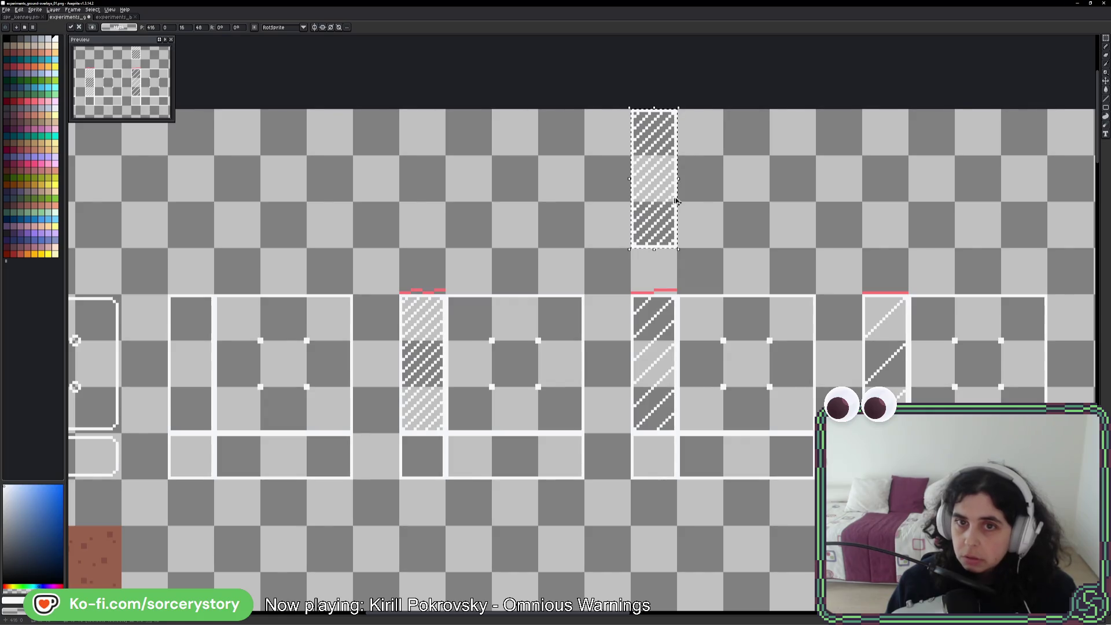
- Place the hatched copy and add a second hatched copy to its left
key(ctrl+d)
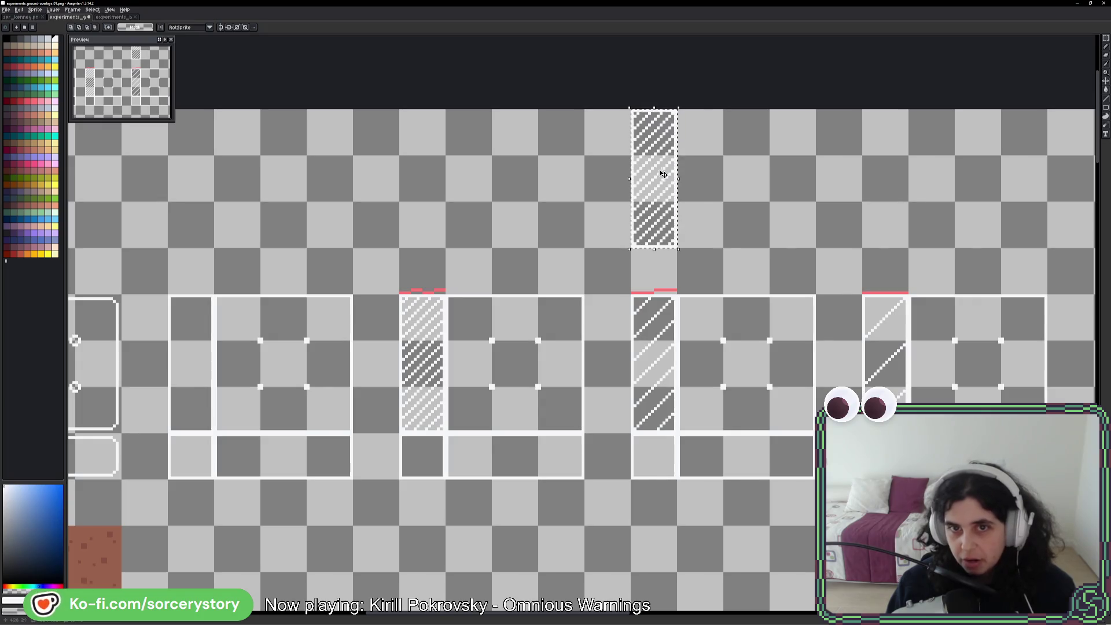
drag(636, 176, 584, 190)
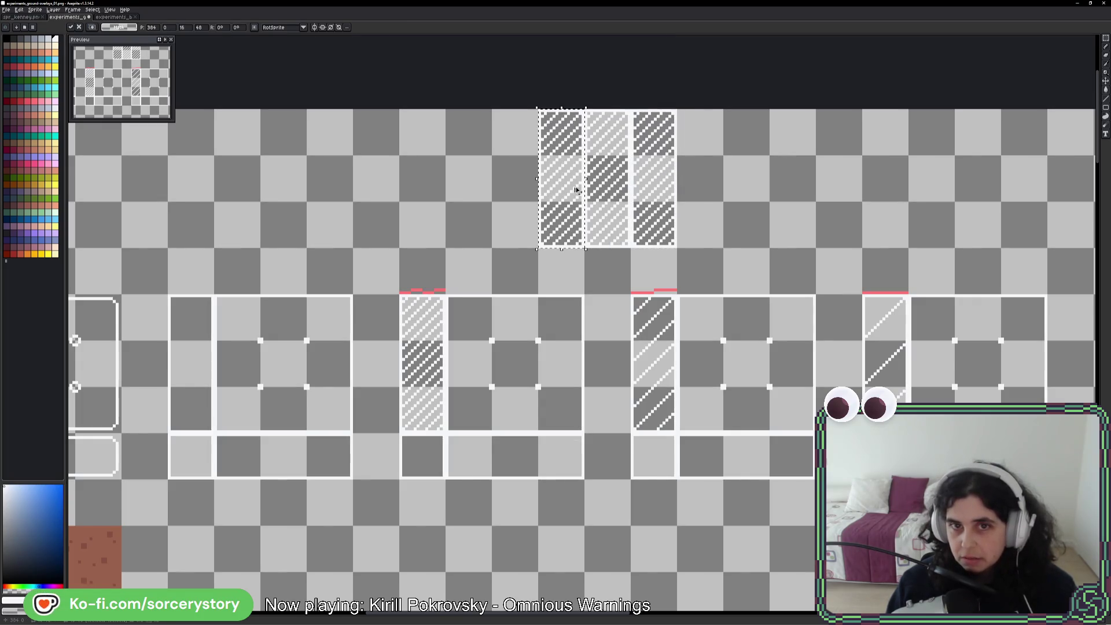
key(Return)
- Fill the gap columns between the hatched copies with hatching, undoing a stray black line
scroll(587, 126, up, 3)
scroll(575, 149, down, 3)
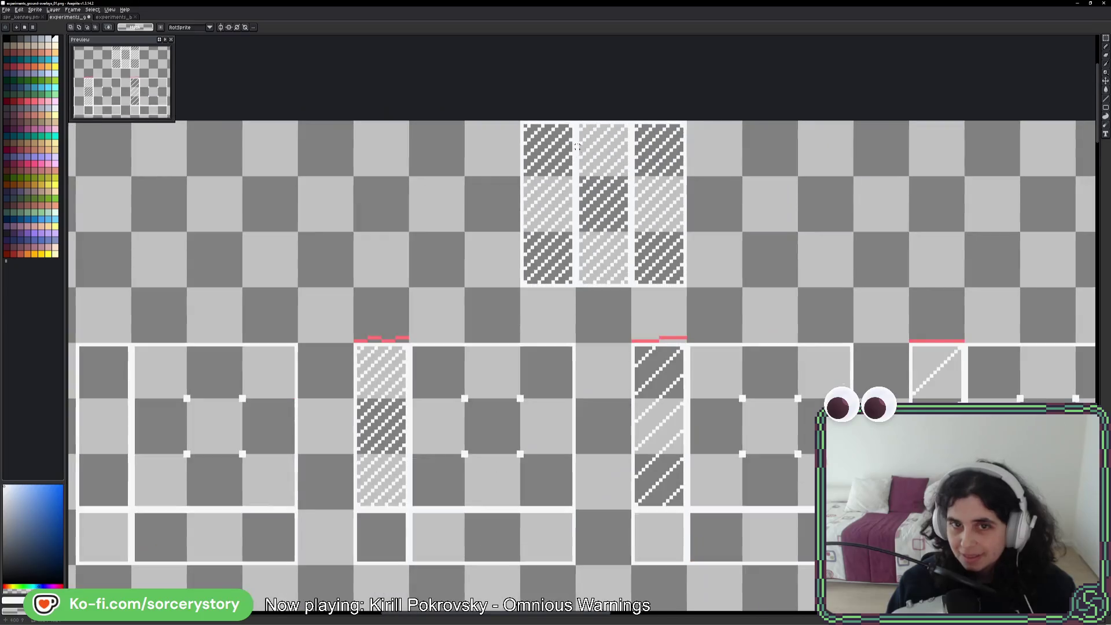
drag(575, 127, 576, 279)
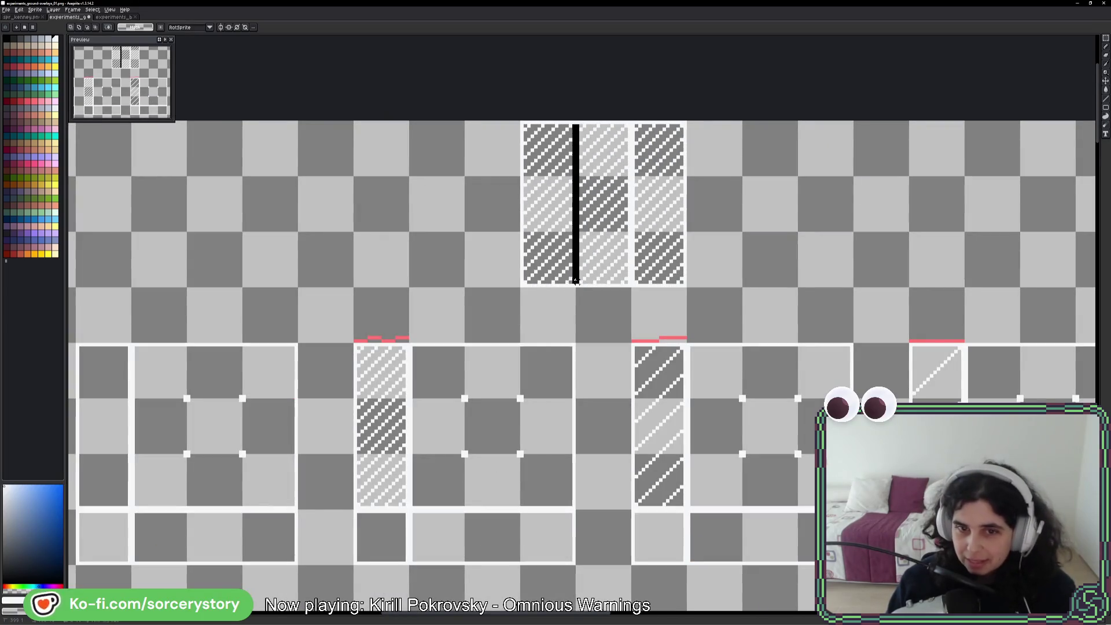
key(ctrl+z)
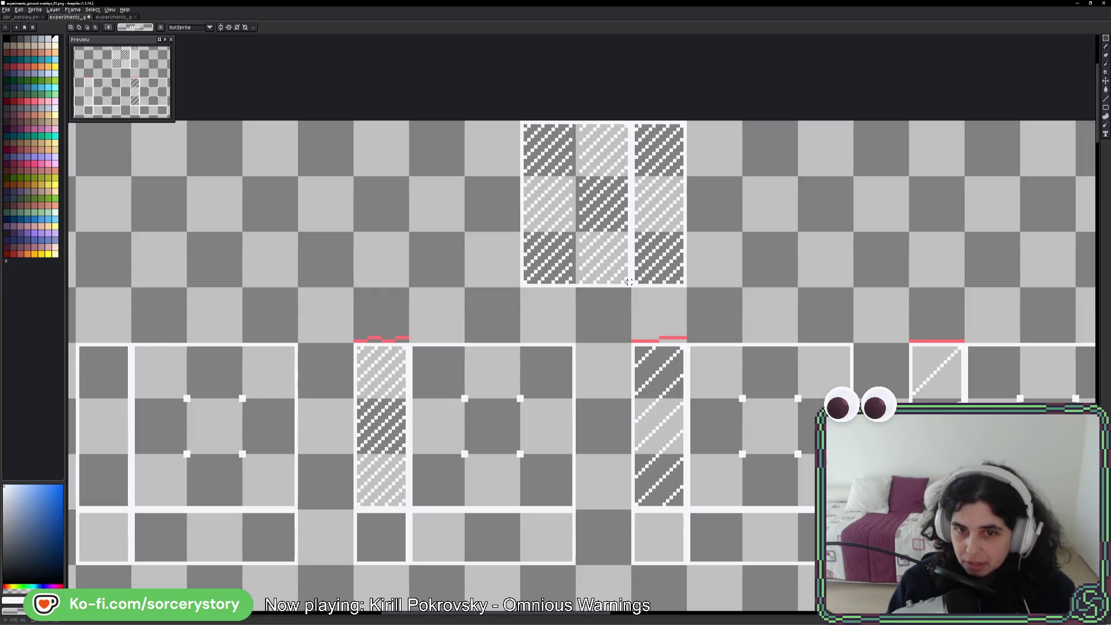
drag(629, 281, 631, 125)
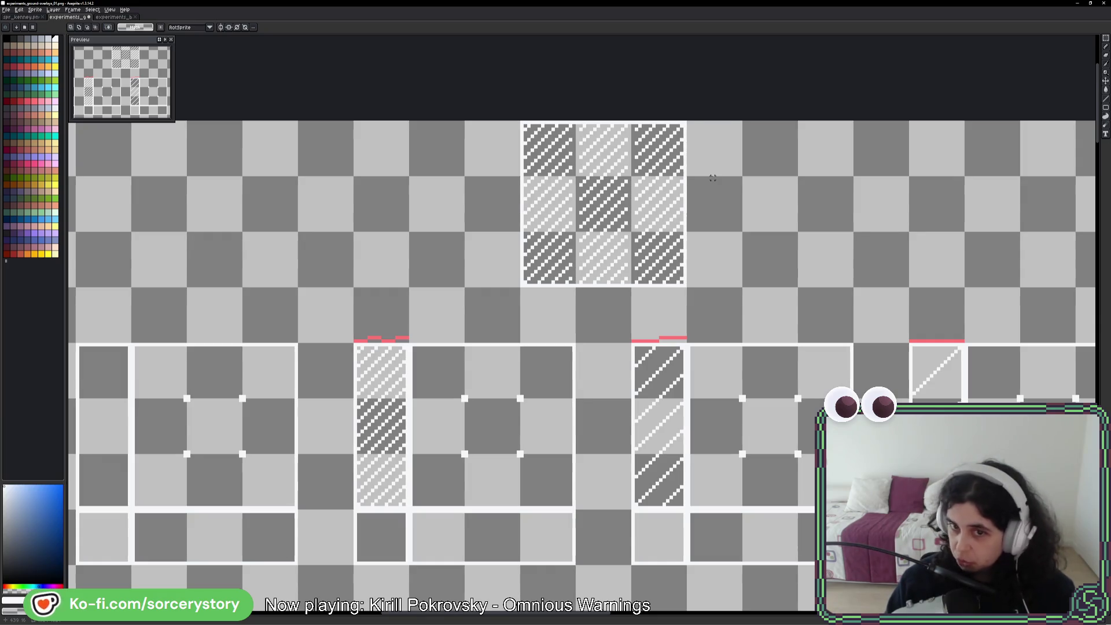
- Marquee-select the 3x3 hatched block above the panel frames and delete it
scroll(422, 350, down, 1)
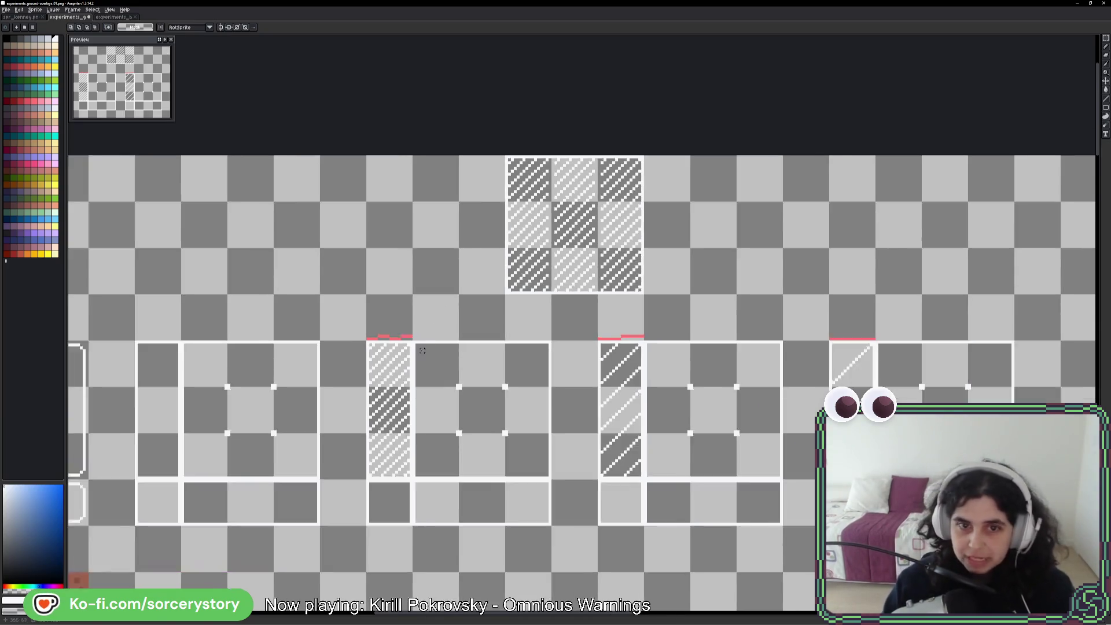
scroll(423, 350, down, 2)
drag(389, 454, 710, 376)
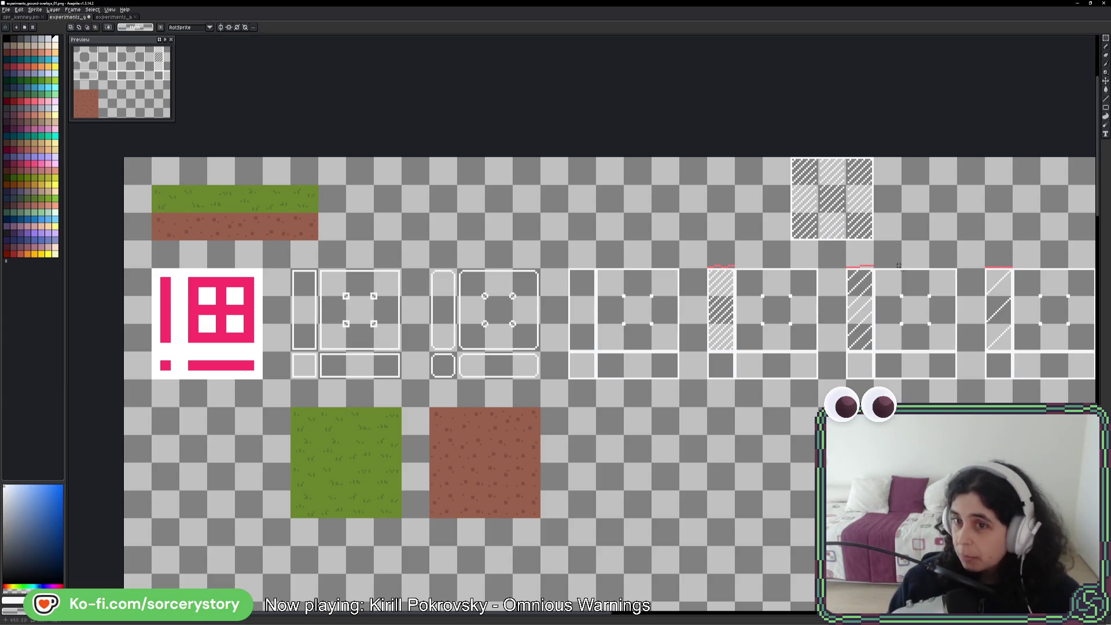
drag(899, 265, 761, 306)
scroll(610, 226, up, 1)
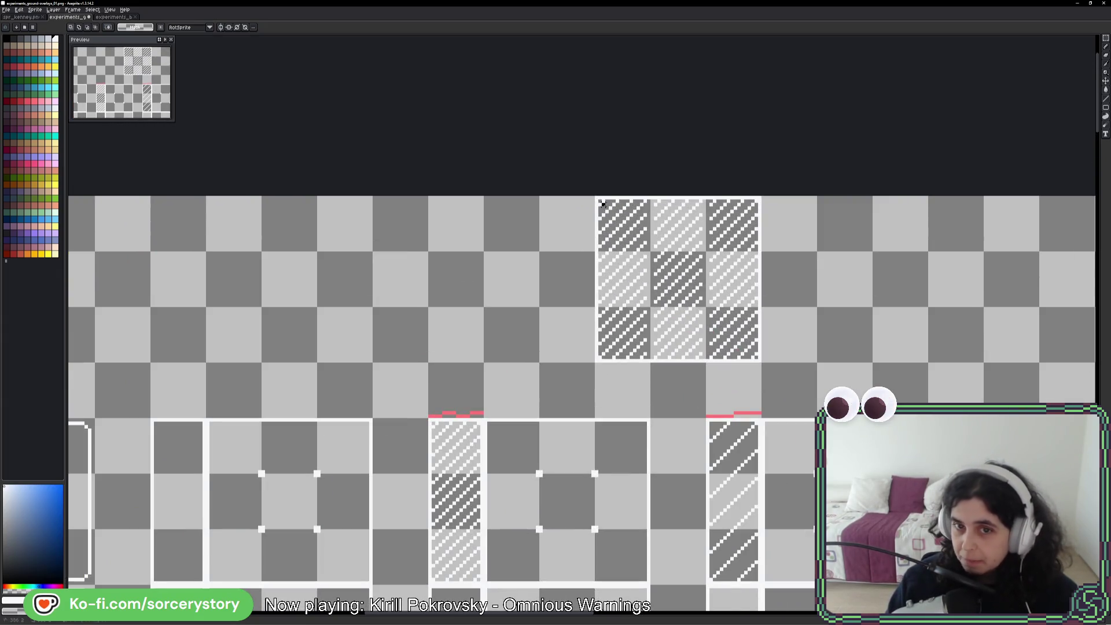
click(752, 259)
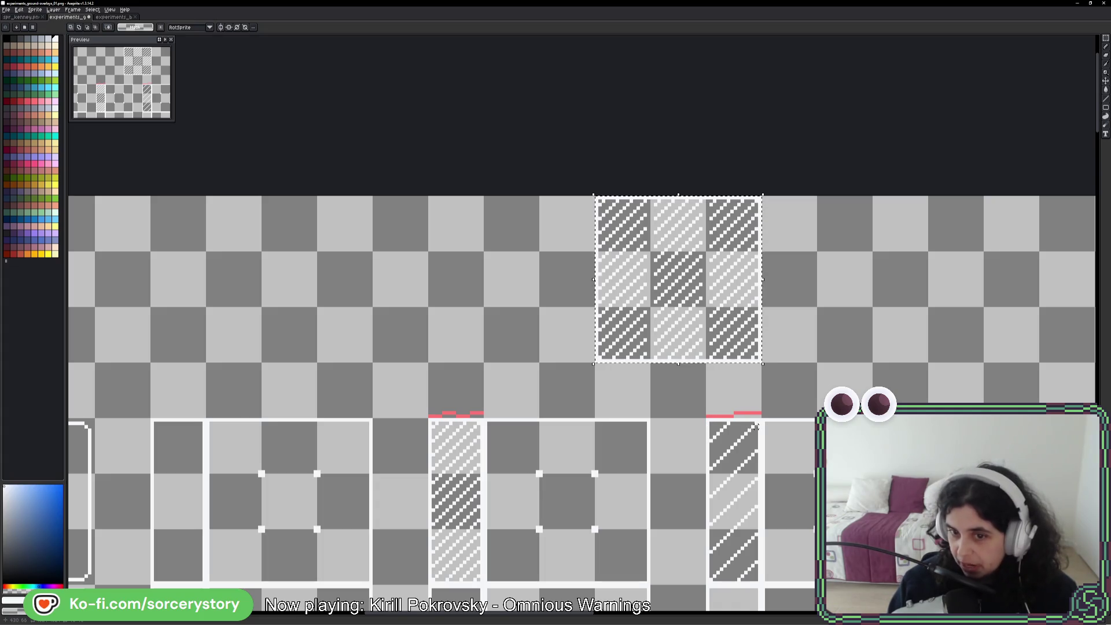
mouse_move(706, 416)
mouse_down()
mouse_move(761, 417)
mouse_move(762, 387)
mouse_up()
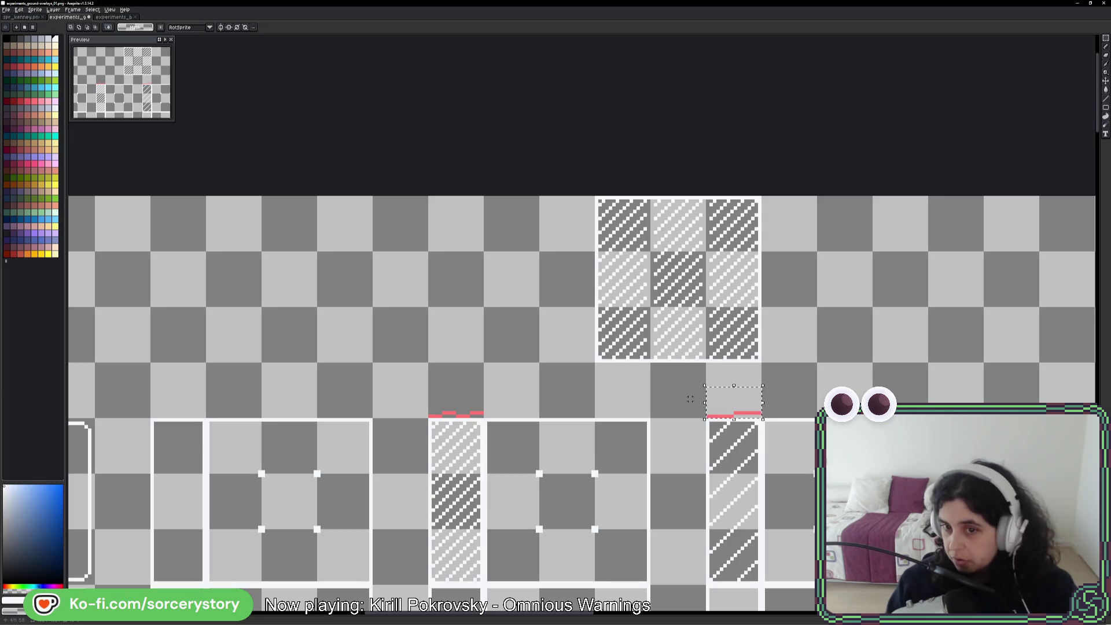
drag(596, 198, 761, 360)
key(Delete)
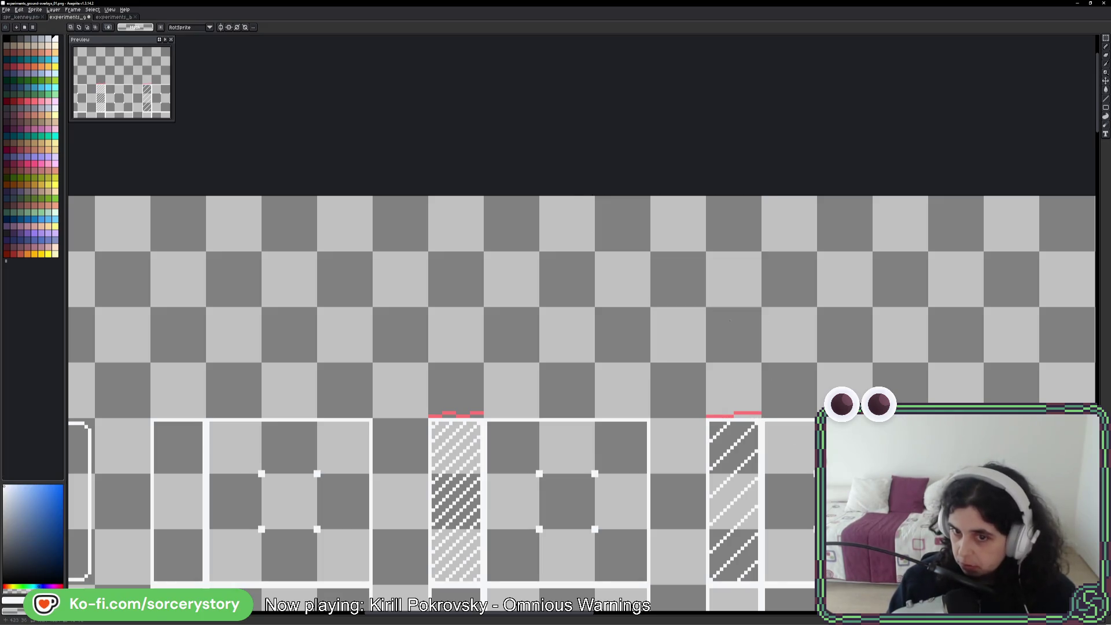
scroll(582, 392, left, 5)
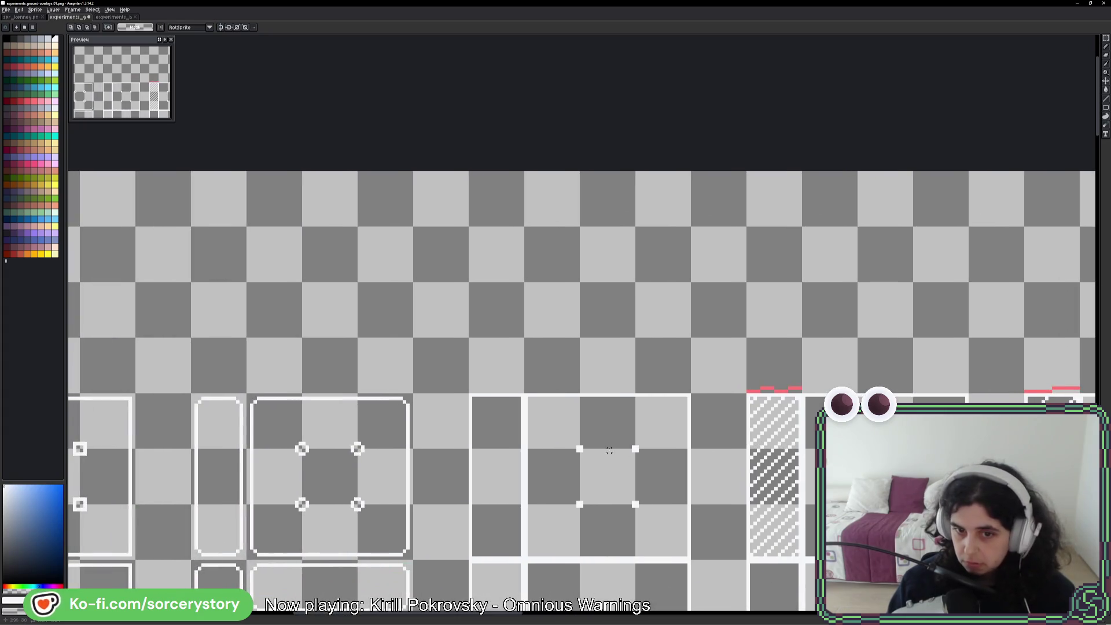
- Place a trial copy of the plain frame above the row, erase part of its top border, and deselect
mouse_move(556, 409)
mouse_down()
mouse_move(644, 475)
mouse_move(659, 508)
mouse_move(645, 248)
mouse_move(632, 330)
mouse_up()
mouse_move(578, 229)
mouse_down()
mouse_move(687, 334)
mouse_move(633, 280)
mouse_up()
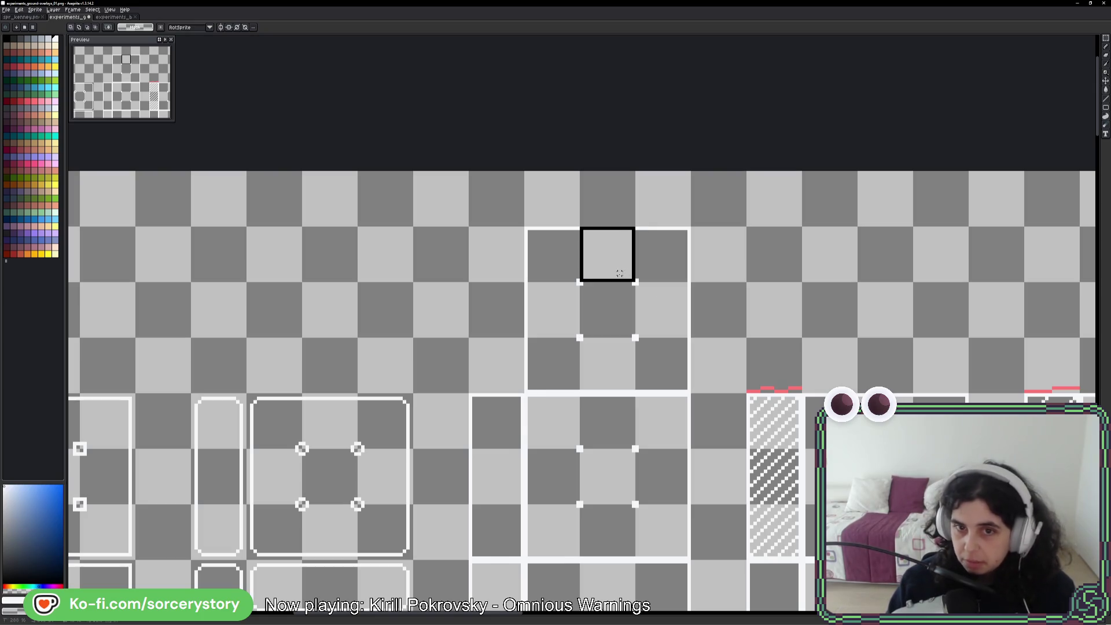
key(Delete)
mouse_move(550, 307)
mouse_down()
mouse_move(637, 303)
mouse_move(538, 242)
mouse_move(585, 273)
mouse_move(605, 312)
mouse_move(543, 382)
mouse_move(663, 362)
mouse_move(668, 260)
mouse_move(664, 298)
mouse_up()
click(657, 310)
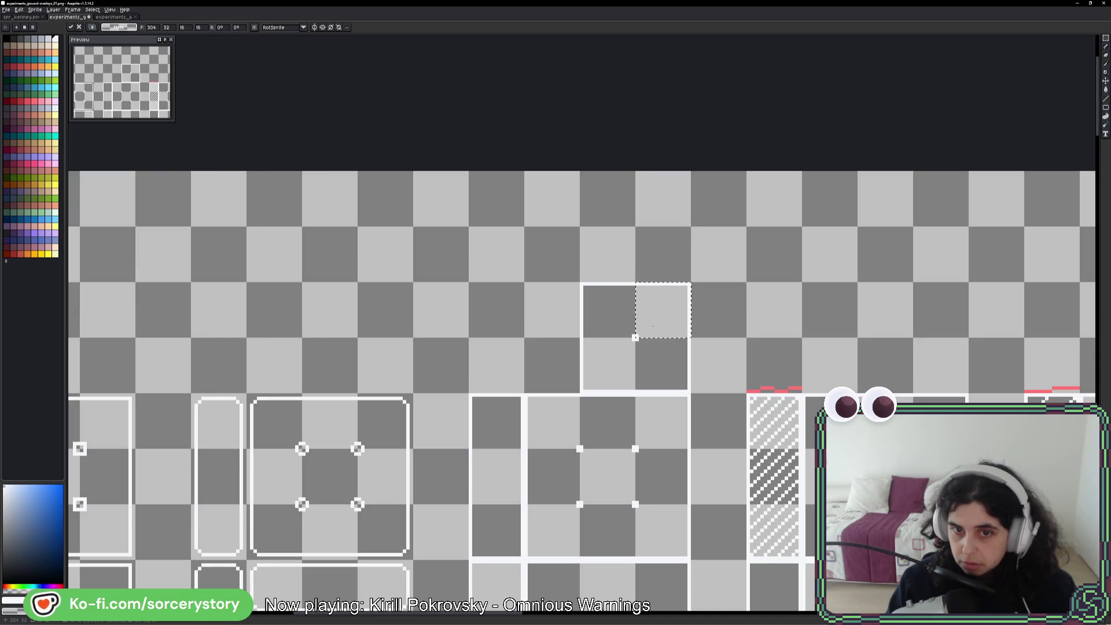
- Move a copy of the plain 3x3 frame tile down below the panel row
scroll(635, 338, up, 4)
scroll(642, 340, down, 3)
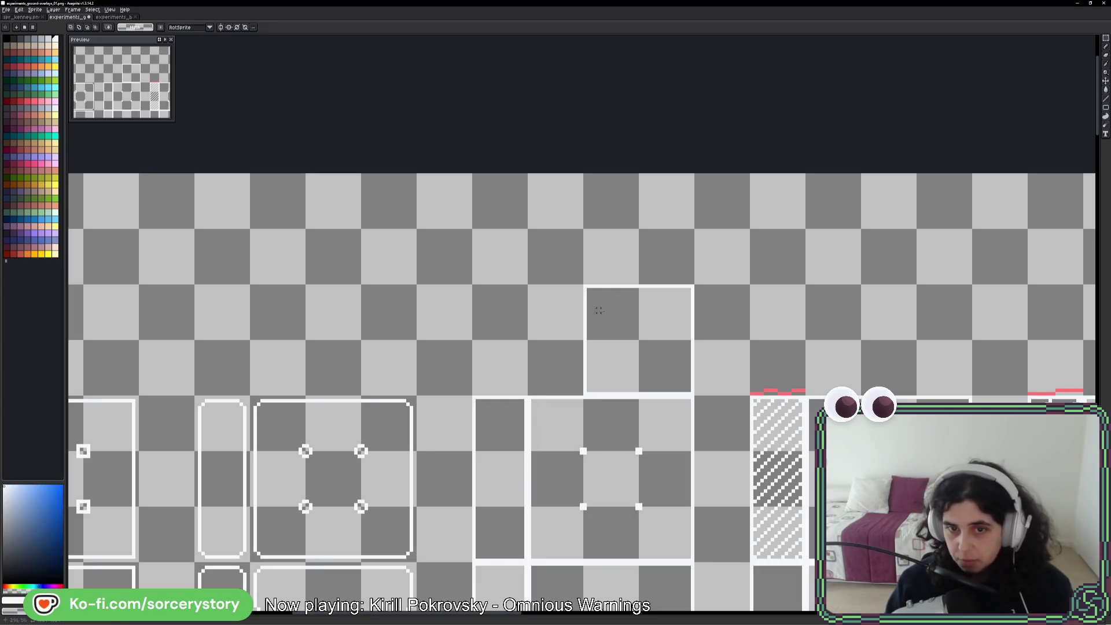
scroll(662, 358, down, 4)
mouse_move(552, 214)
mouse_down()
mouse_move(572, 231)
mouse_move(604, 308)
mouse_move(598, 228)
mouse_move(524, 334)
mouse_move(588, 536)
mouse_up()
scroll(588, 535, down, 3)
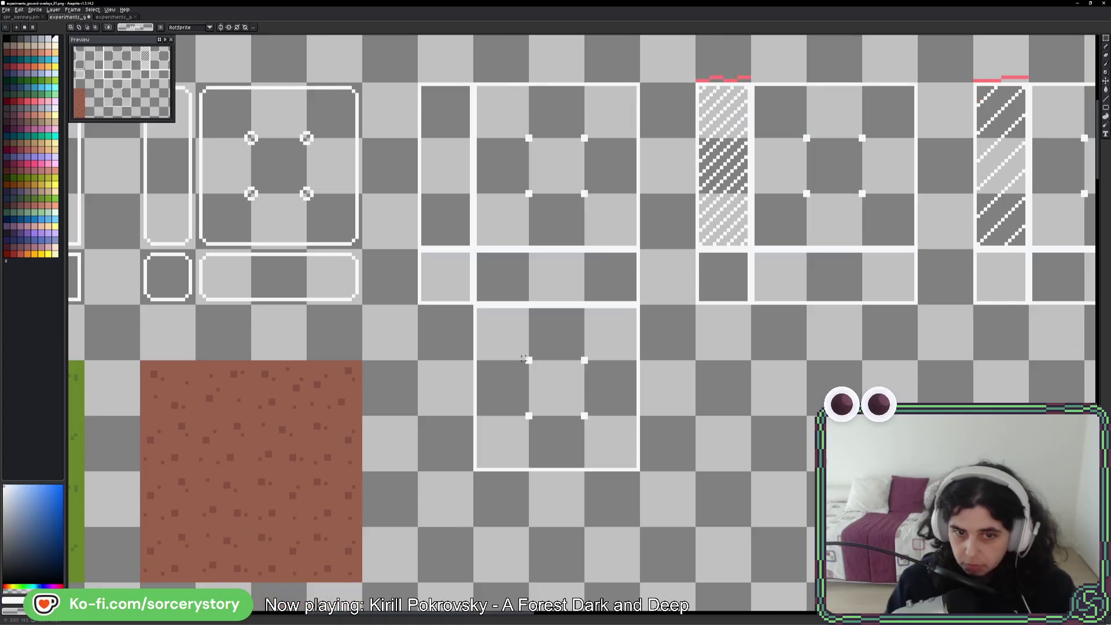
- Copy the lower plain frame to the right and align it under the next panel frame
key(Escape)
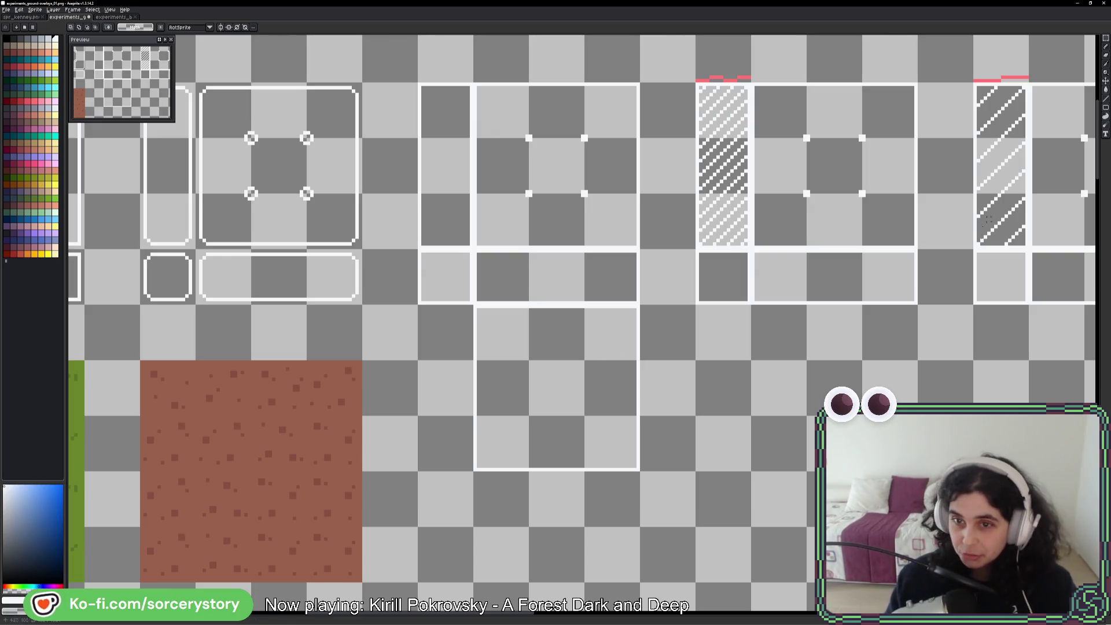
drag(669, 320, 415, 328)
drag(244, 332, 379, 474)
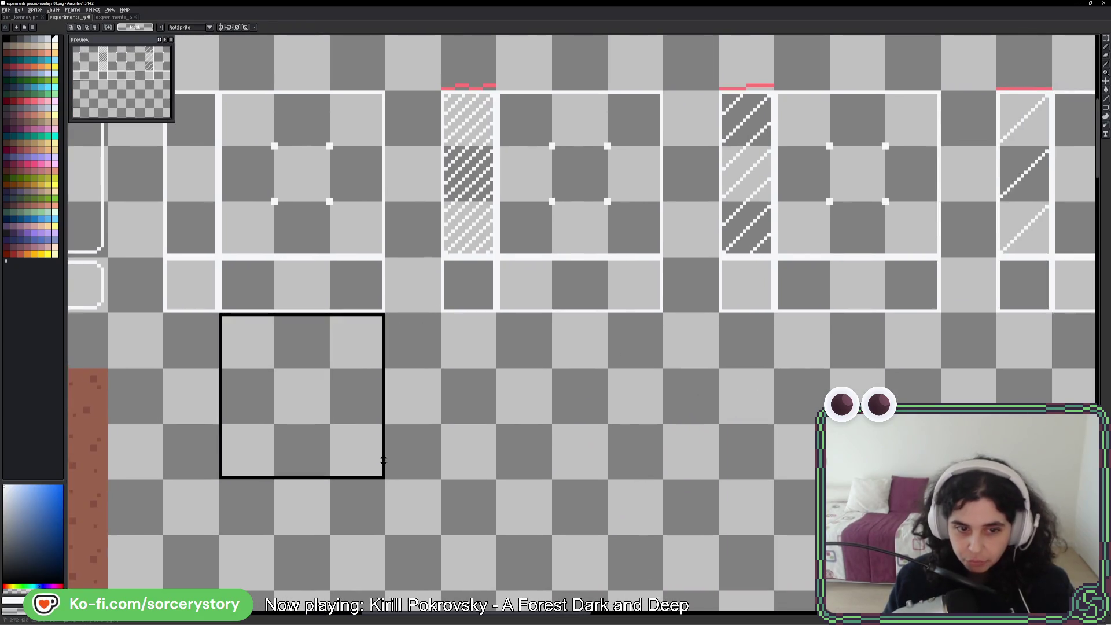
mouse_move(335, 428)
mouse_down()
mouse_move(516, 391)
mouse_move(581, 415)
mouse_move(857, 393)
mouse_up()
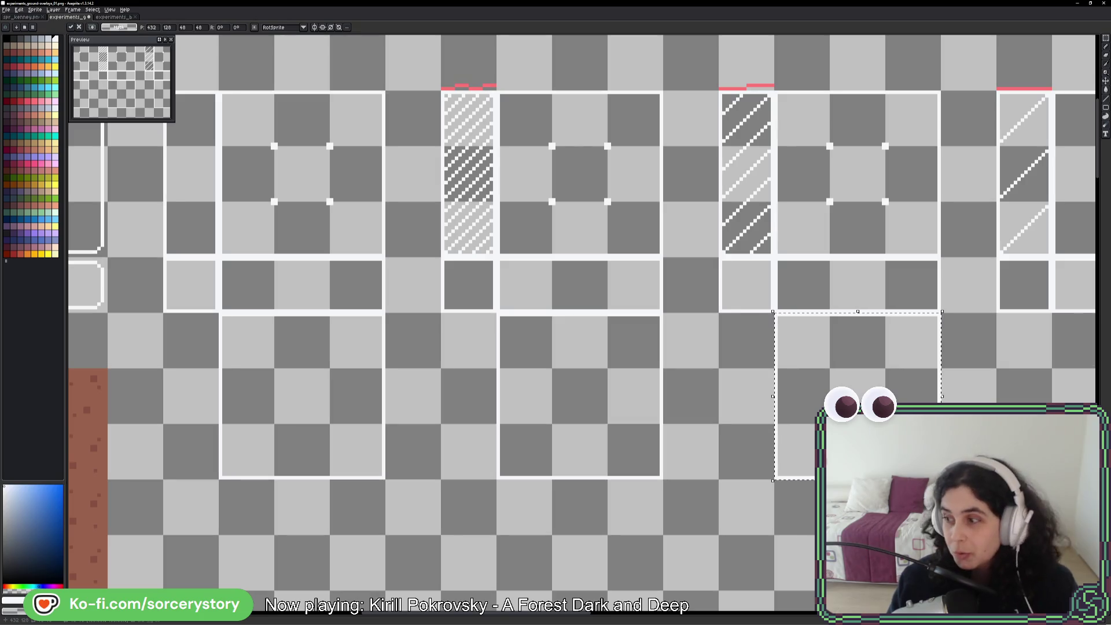
mouse_move(857, 393)
mouse_down()
mouse_move(578, 399)
mouse_move(652, 365)
mouse_move(841, 372)
mouse_up()
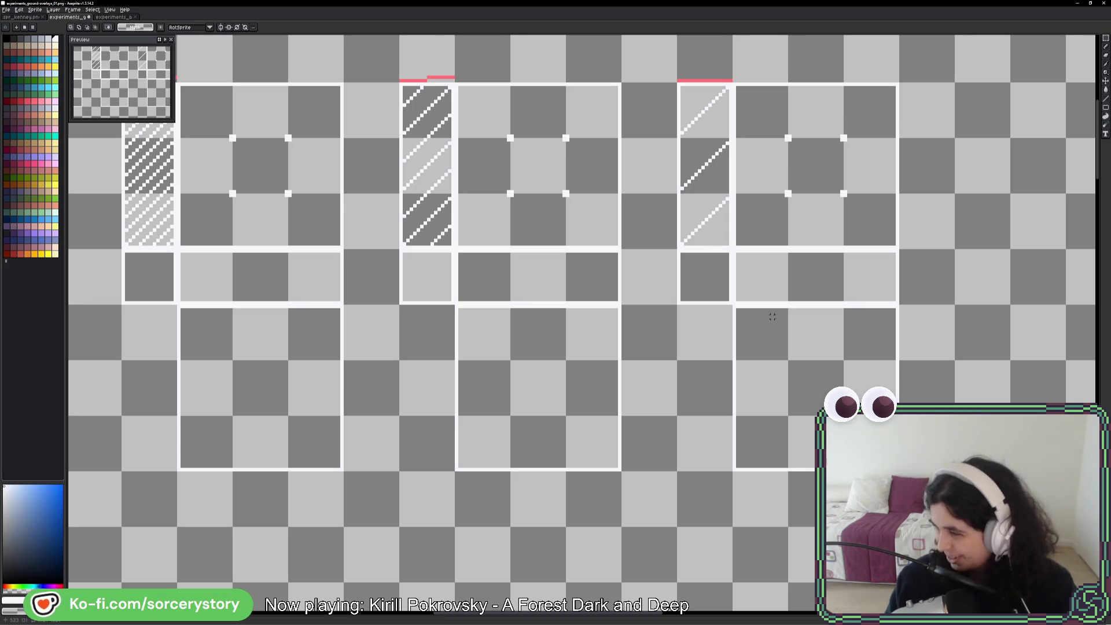
- Select the middle hatched column and switch to the 1px Line tool
scroll(501, 288, left, 5)
scroll(509, 298, up, 2)
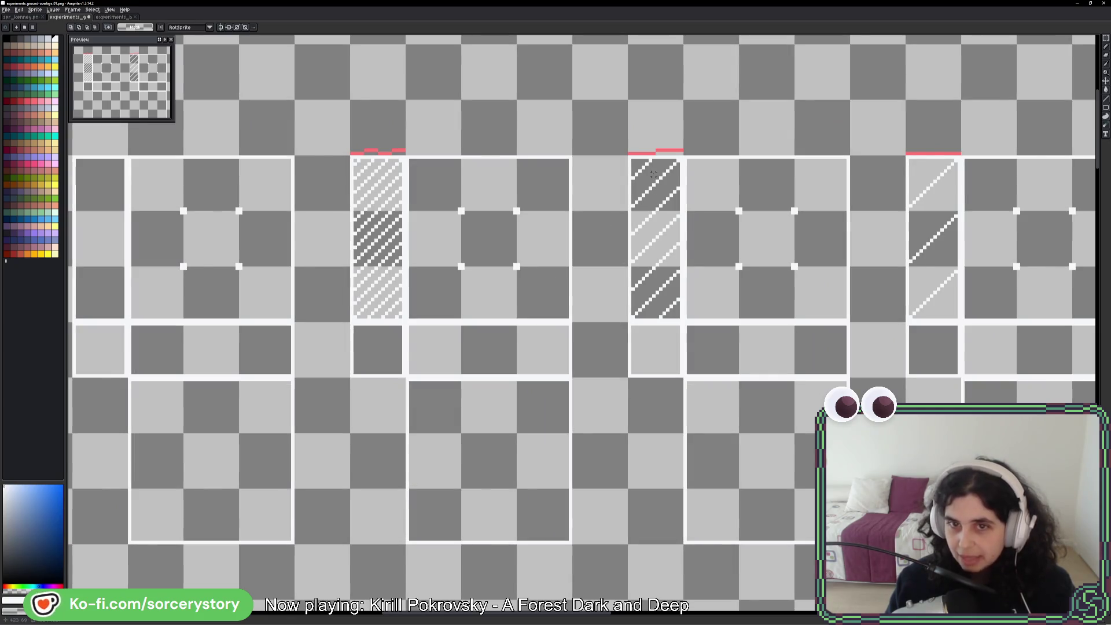
drag(653, 173, 658, 280)
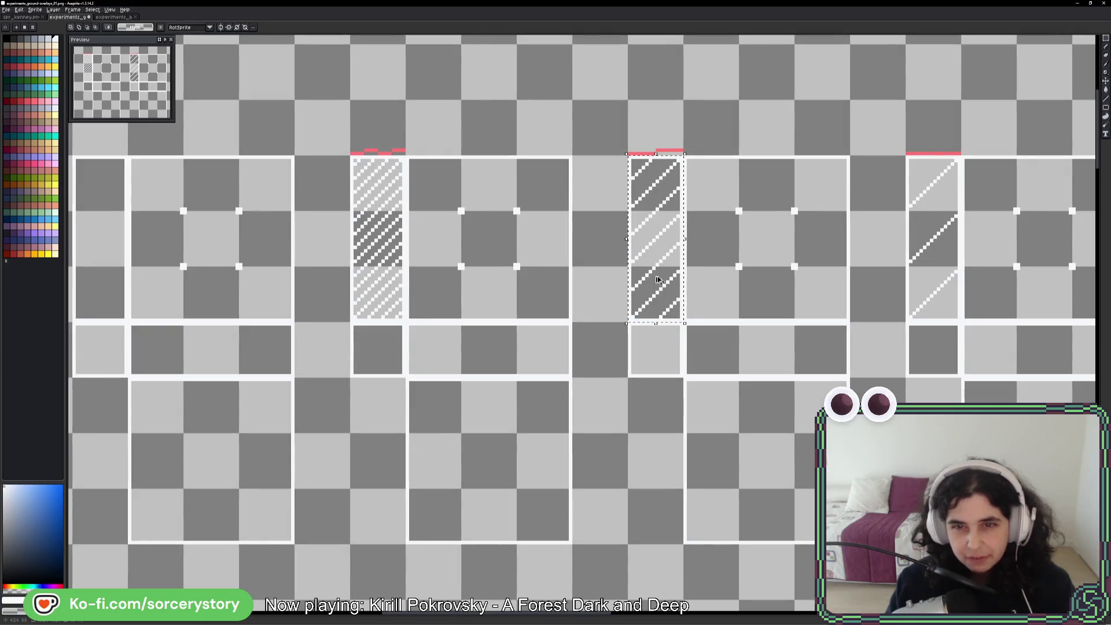
click(1106, 100)
scroll(752, 243, down, 3)
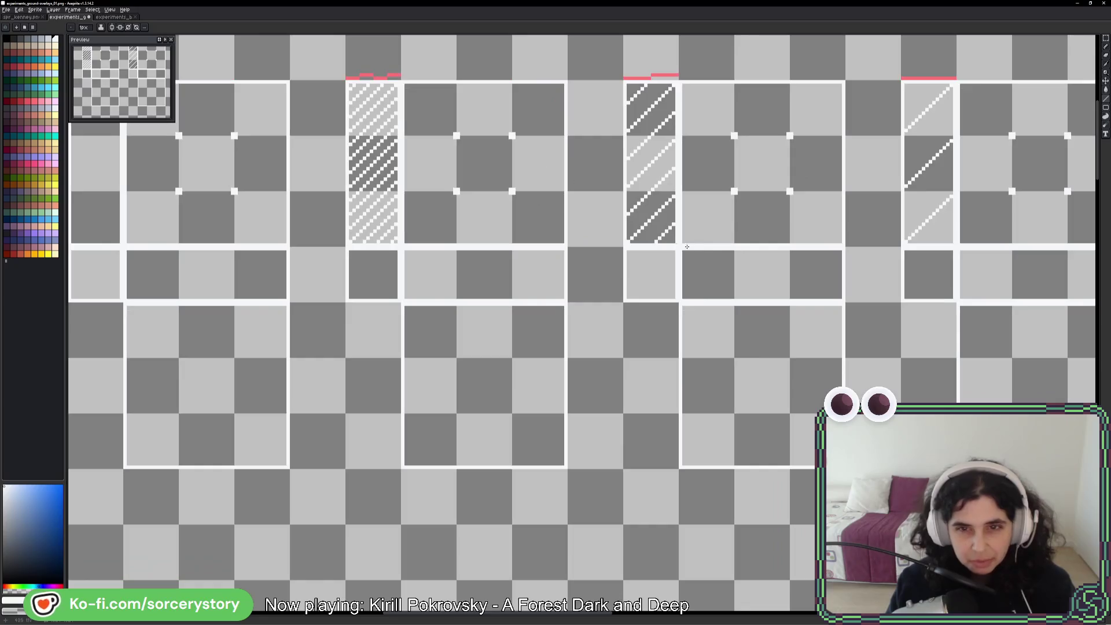
scroll(686, 247, down, 3)
scroll(687, 247, right, 5)
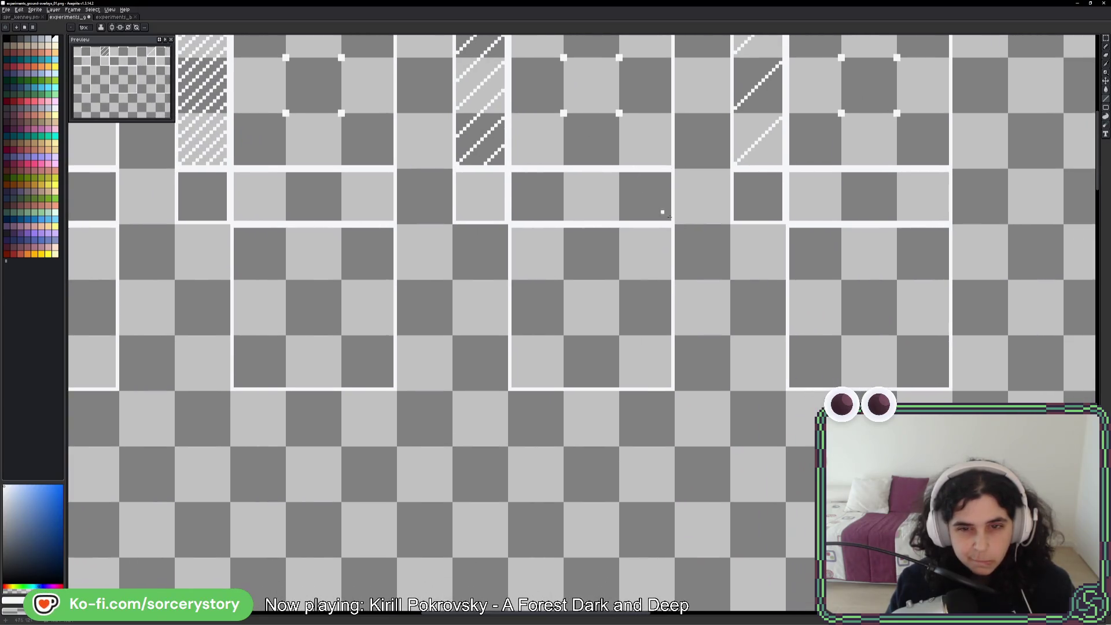
- Draw the first white diagonal hatch lines across the middle lower frame, including a short lower-right one
scroll(670, 217, up, 2)
drag(665, 228, 355, 537)
mouse_move(515, 298)
mouse_down()
mouse_move(573, 323)
mouse_move(665, 446)
mouse_move(675, 545)
mouse_move(664, 342)
mouse_up()
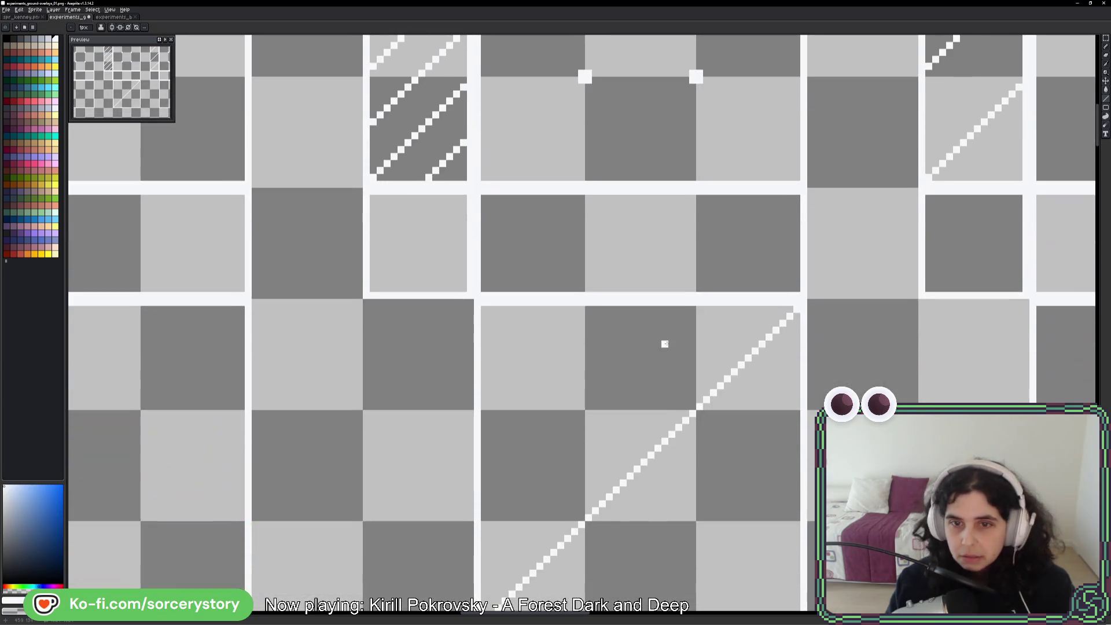
drag(693, 307, 474, 516)
mouse_move(797, 420)
mouse_down()
mouse_move(771, 284)
mouse_move(578, 474)
mouse_up()
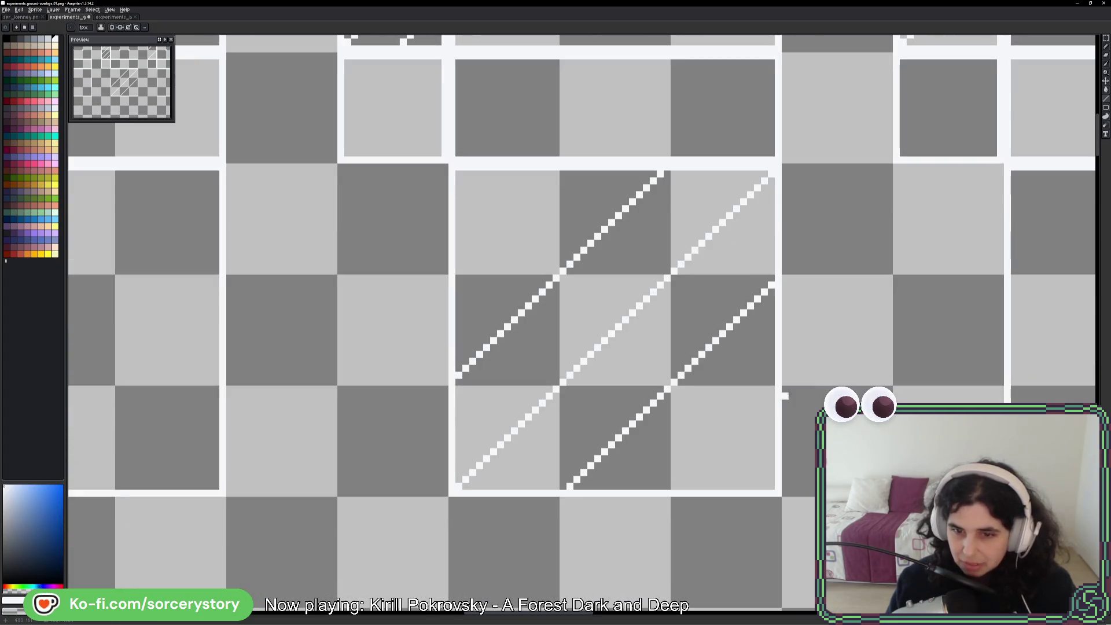
drag(776, 395, 668, 490)
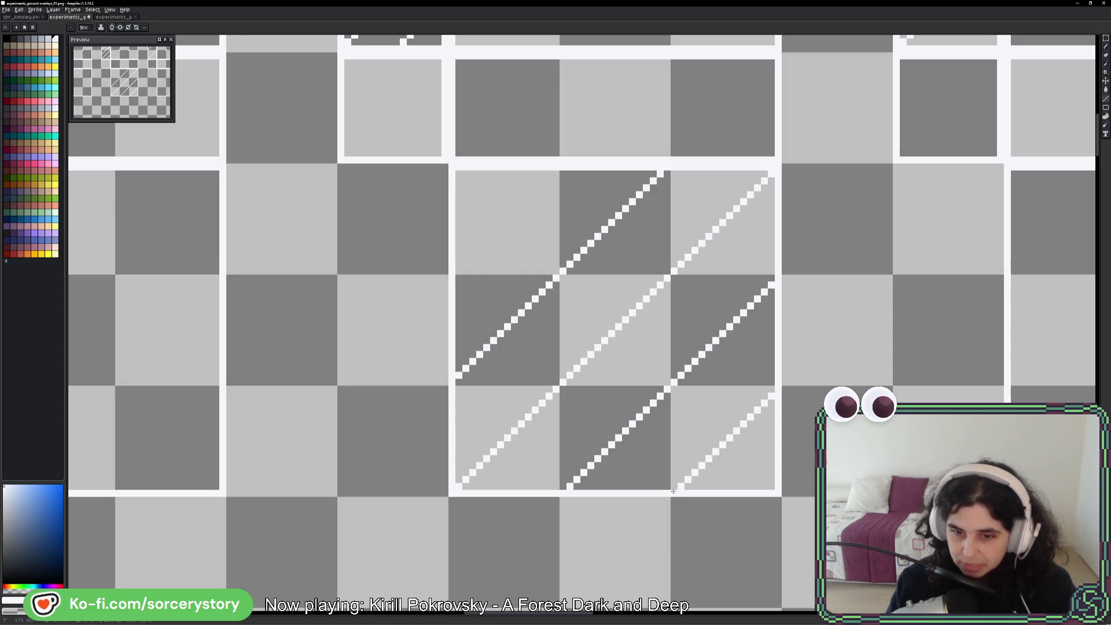
- Add parallel diagonal lines through the upper-left, middle and right cells to finish the hatching
drag(557, 166, 454, 267)
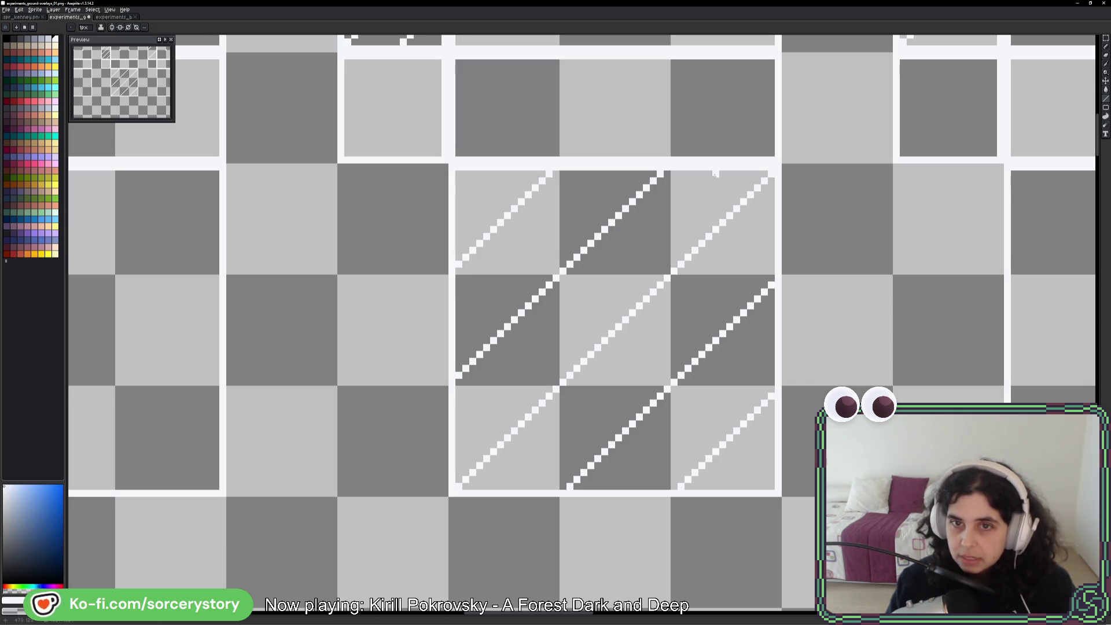
drag(715, 174, 501, 397)
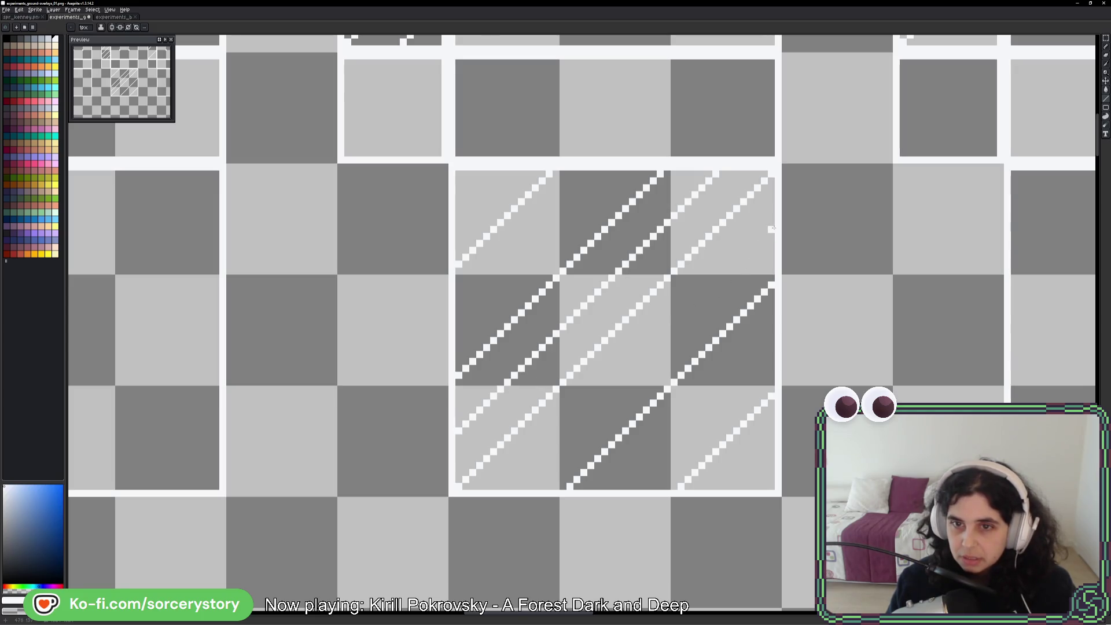
drag(772, 228, 513, 489)
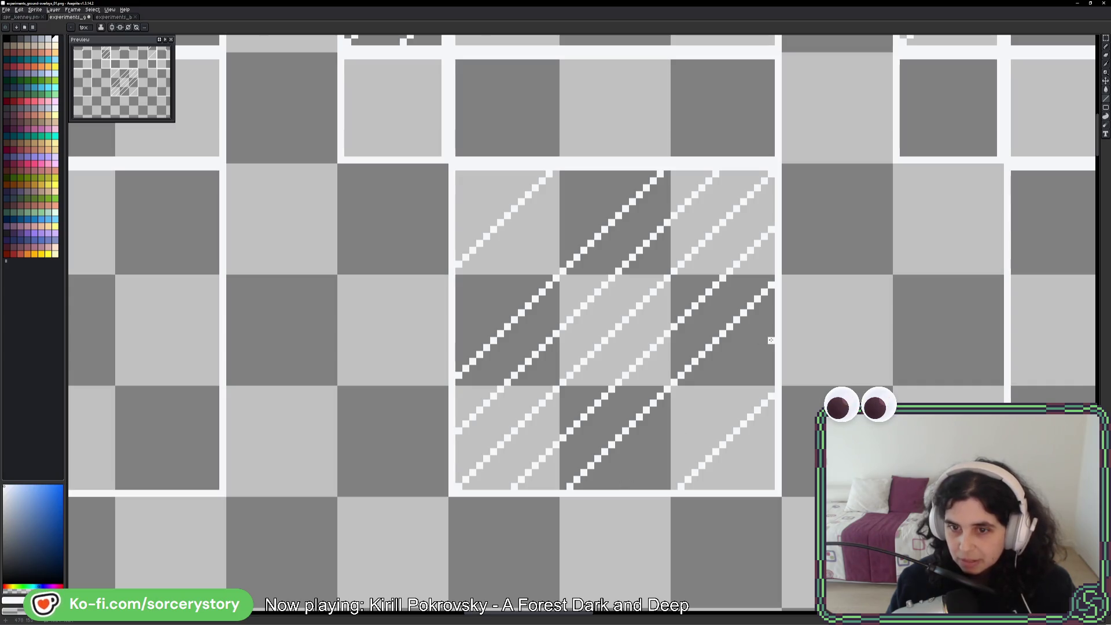
drag(770, 340, 609, 489)
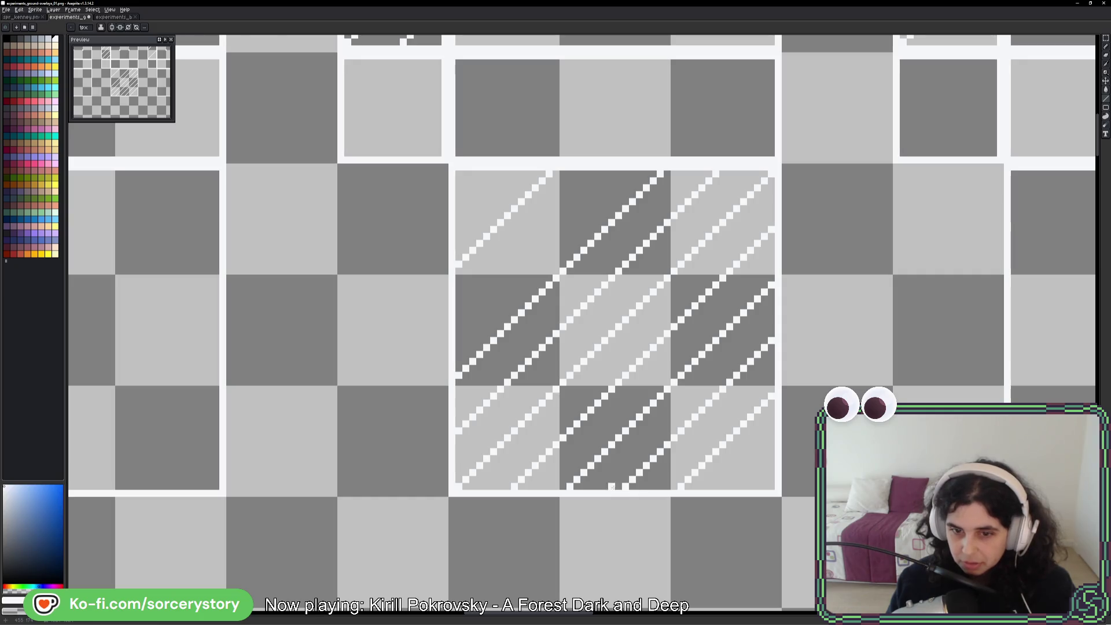
scroll(639, 486, up, 3)
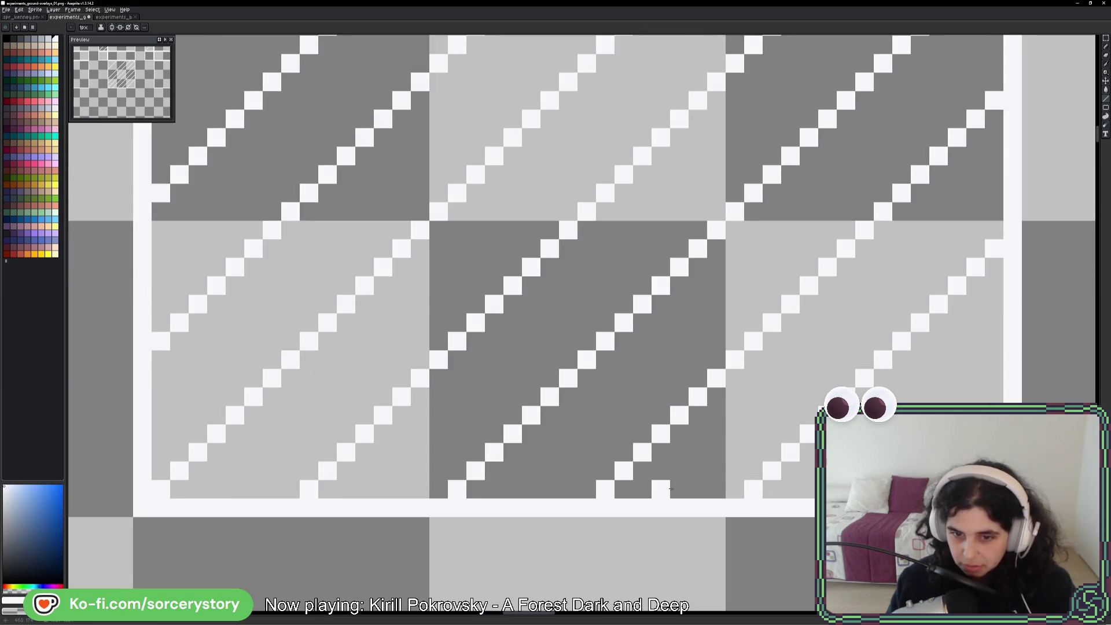
scroll(763, 437, down, 3)
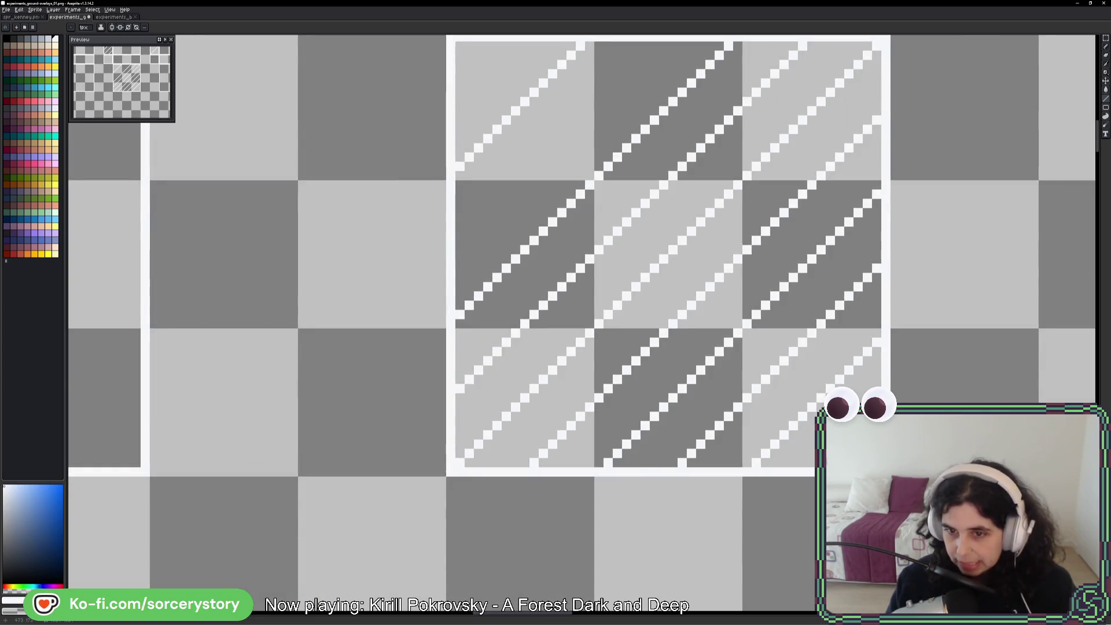
scroll(674, 307, down, 3)
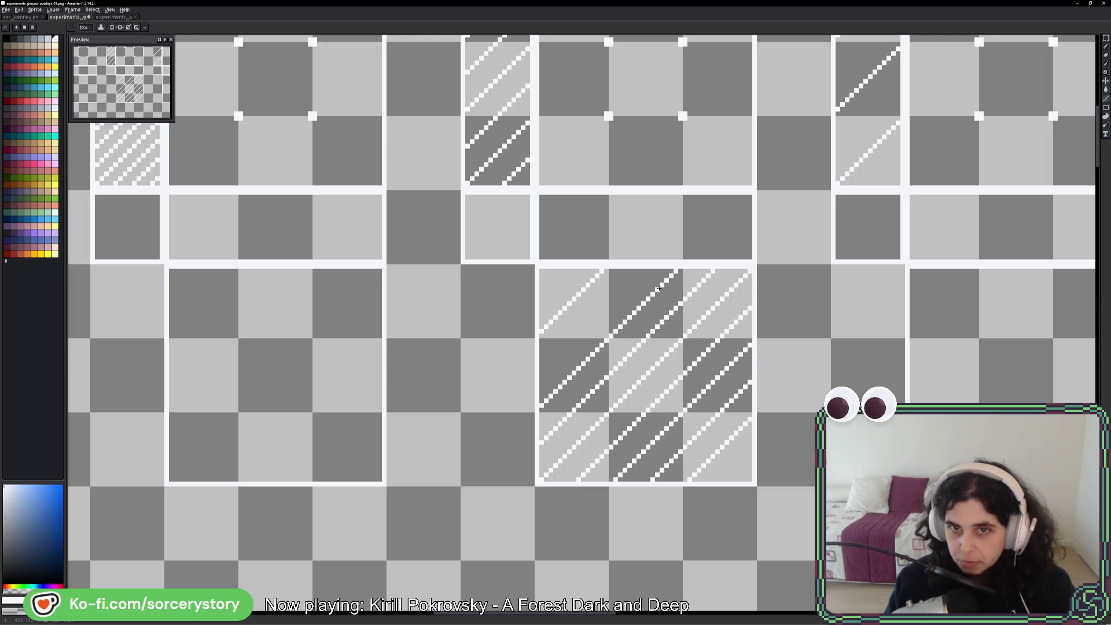
- Select a single hatched tile and stamp copies of it around the frame edges
scroll(658, 287, down, 1)
scroll(657, 288, right, 1)
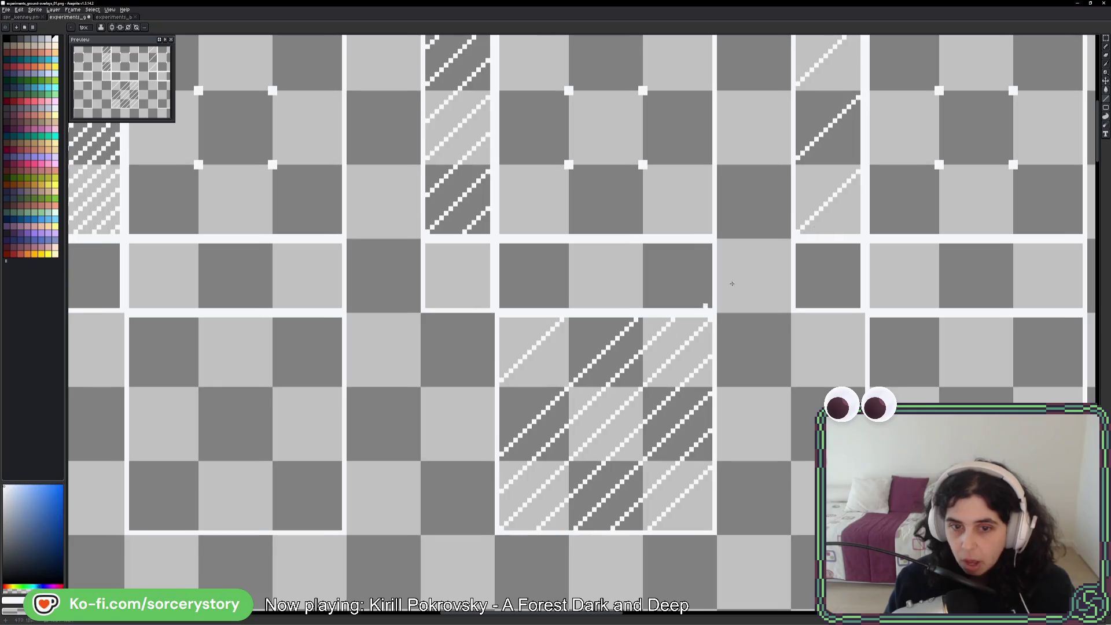
click(1105, 38)
mouse_move(595, 417)
mouse_down()
mouse_move(636, 456)
mouse_move(567, 386)
mouse_move(604, 359)
mouse_move(540, 420)
mouse_move(508, 314)
mouse_move(445, 269)
mouse_move(671, 269)
mouse_up()
scroll(682, 384, up, 2)
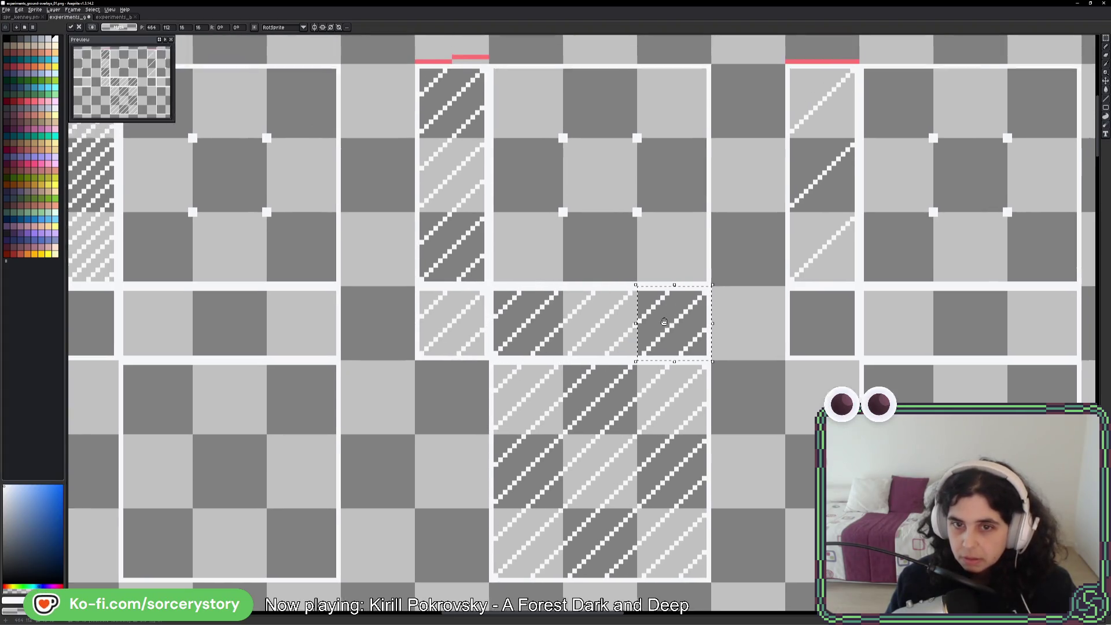
mouse_move(682, 385)
mouse_down()
mouse_move(674, 240)
mouse_move(596, 168)
mouse_move(519, 168)
mouse_move(593, 240)
mouse_move(593, 315)
mouse_move(519, 315)
mouse_up()
key(ctrl+d)
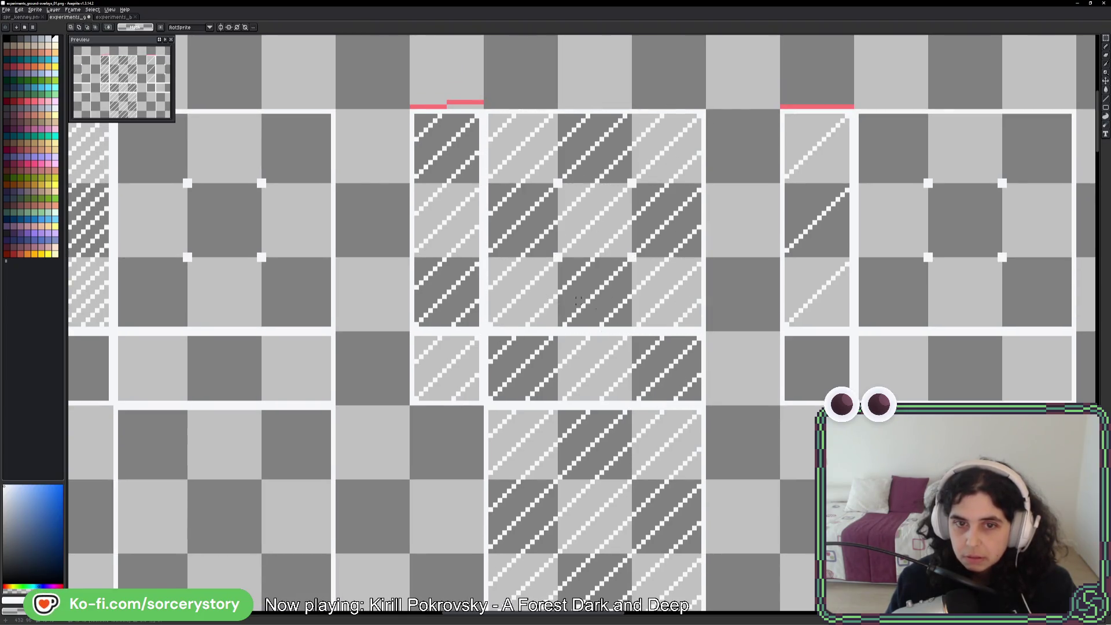
- Save the ground-overlays sprite with Ctrl+S, then switch to the spr_kenney sheet
scroll(734, 357, down, 2)
scroll(735, 357, down, 1)
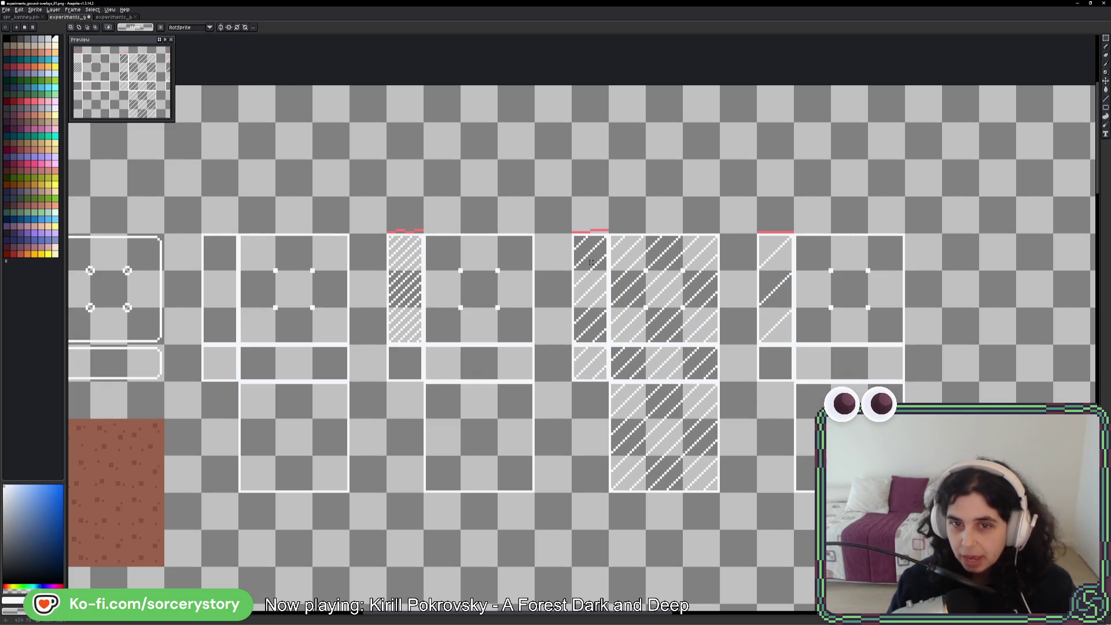
mouse_move(581, 248)
mouse_down()
mouse_move(709, 445)
mouse_move(706, 463)
mouse_up()
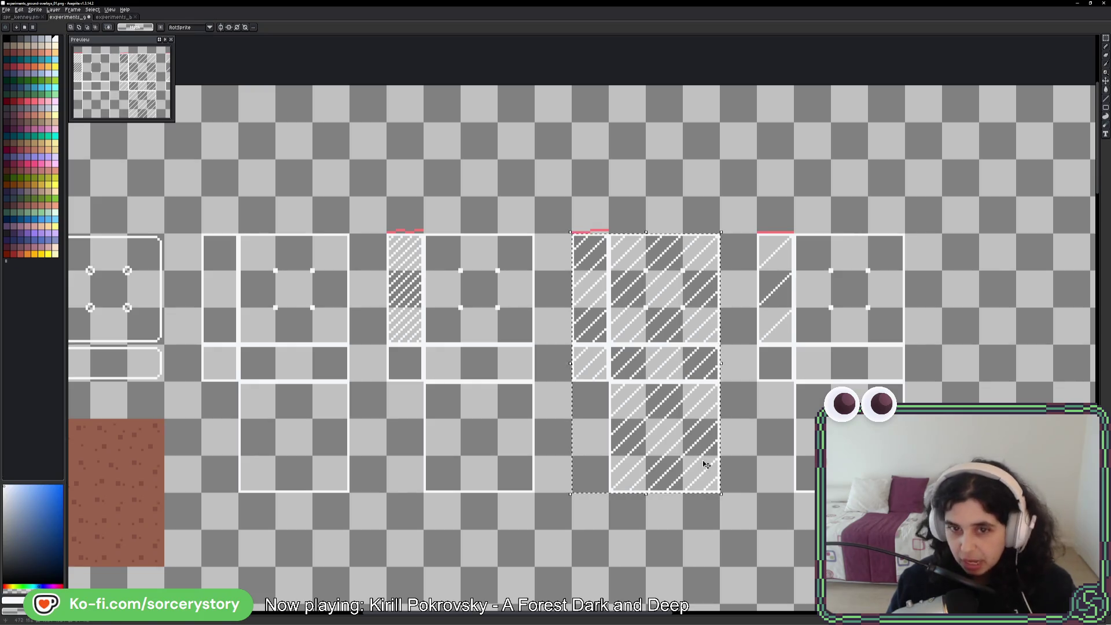
click(703, 459)
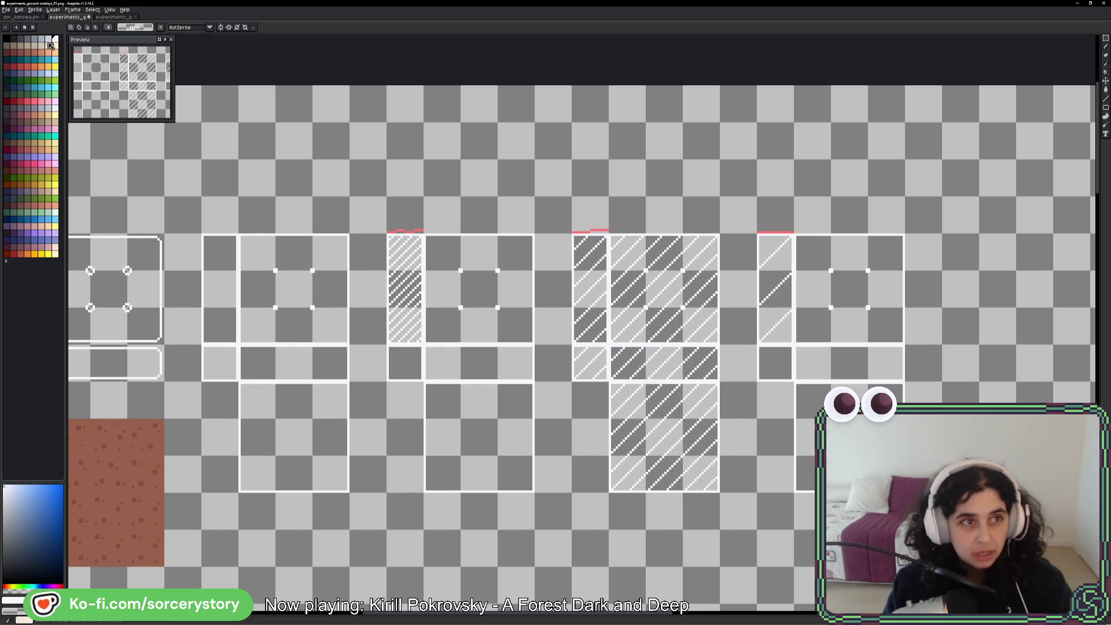
key(ctrl+s)
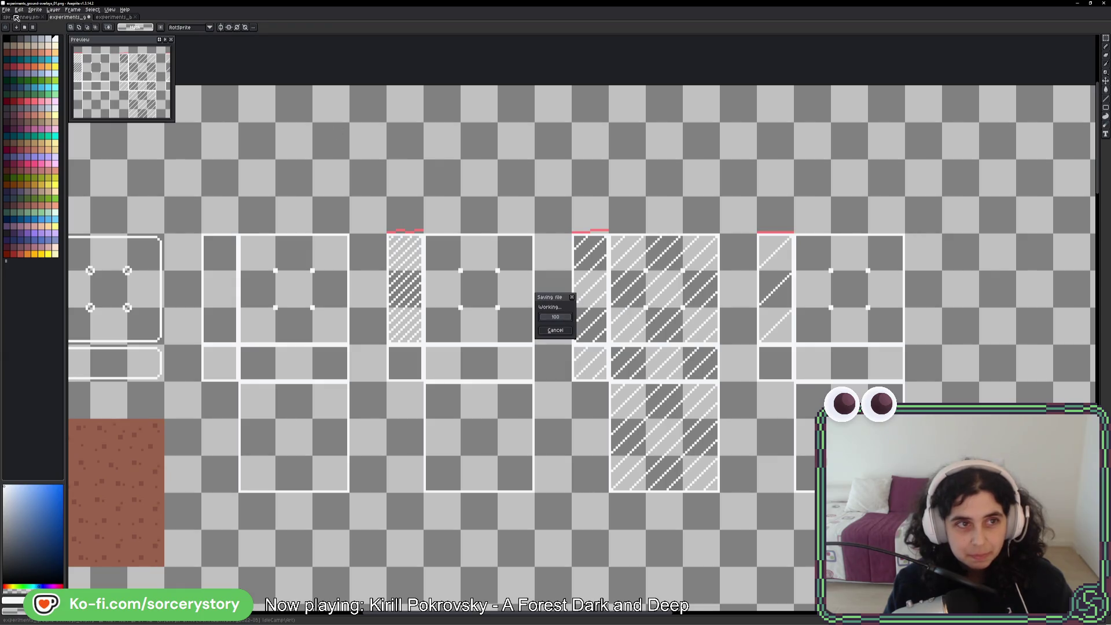
click(16, 17)
- Browse around the spr_kenney tilesheet, then bring up the experiments_buildings sheet
scroll(710, 403, down, 2)
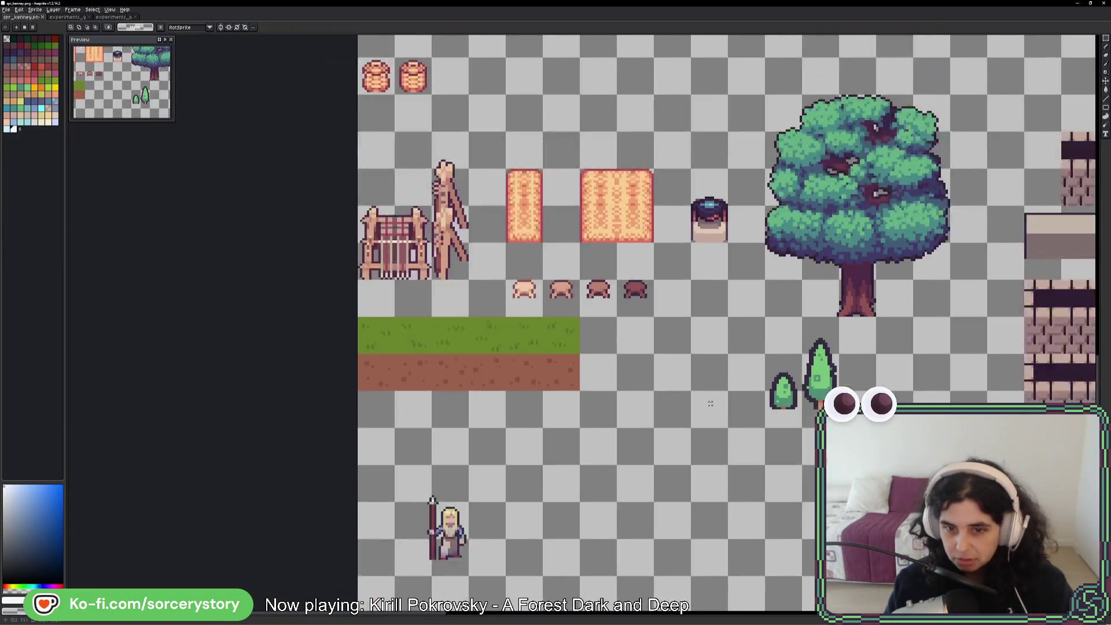
scroll(710, 403, down, 2)
scroll(752, 405, right, 10)
scroll(787, 409, up, 3)
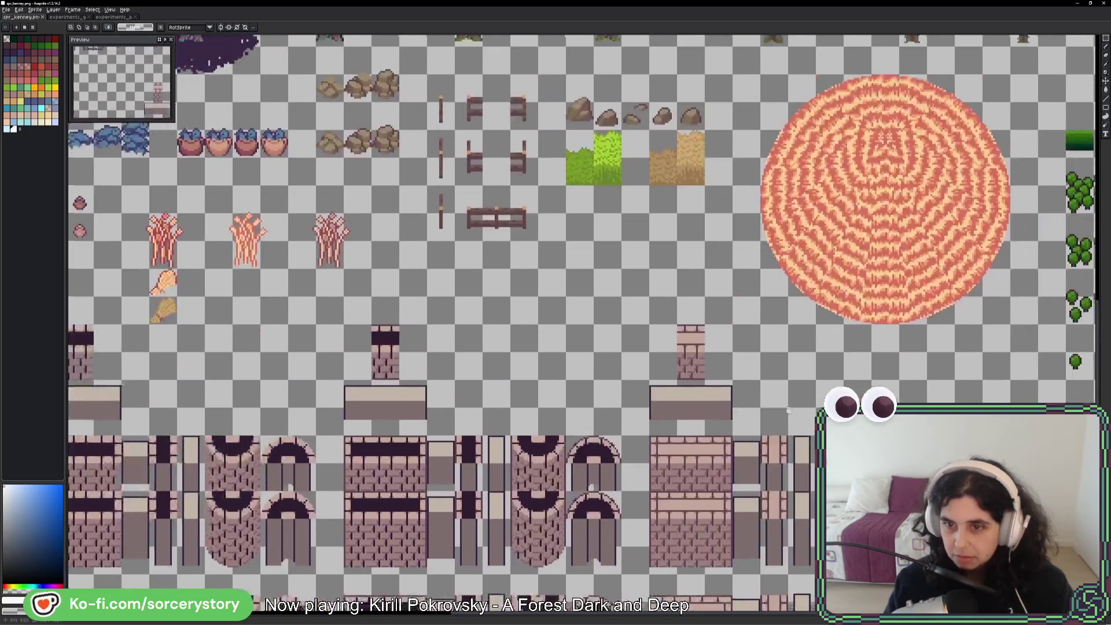
scroll(788, 409, right, 6)
scroll(663, 355, down, 2)
scroll(670, 235, down, 5)
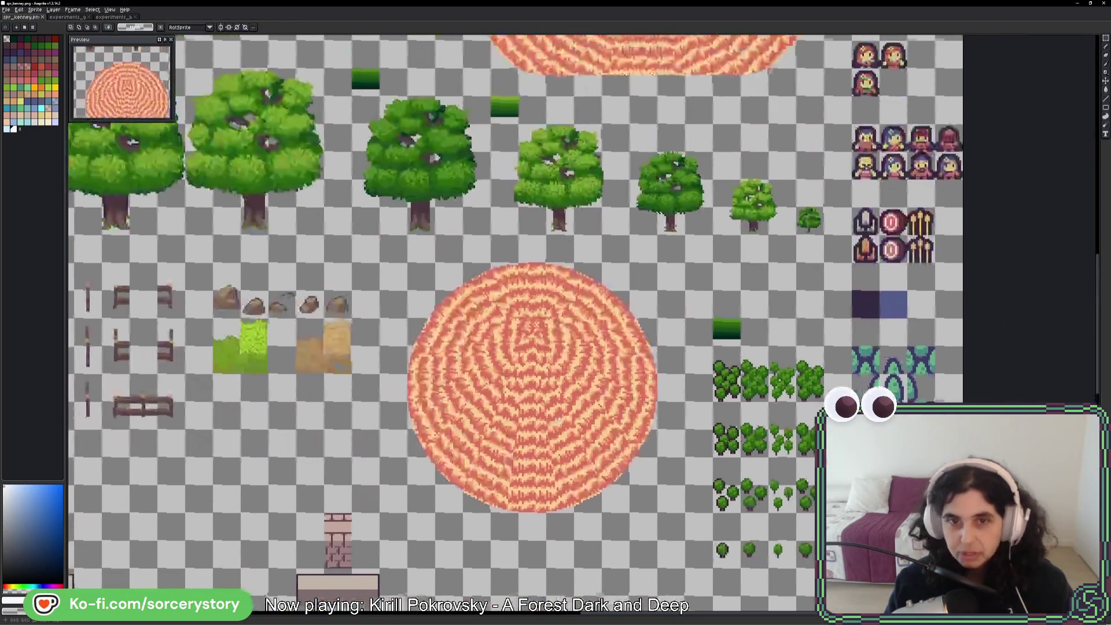
scroll(685, 395, up, 1)
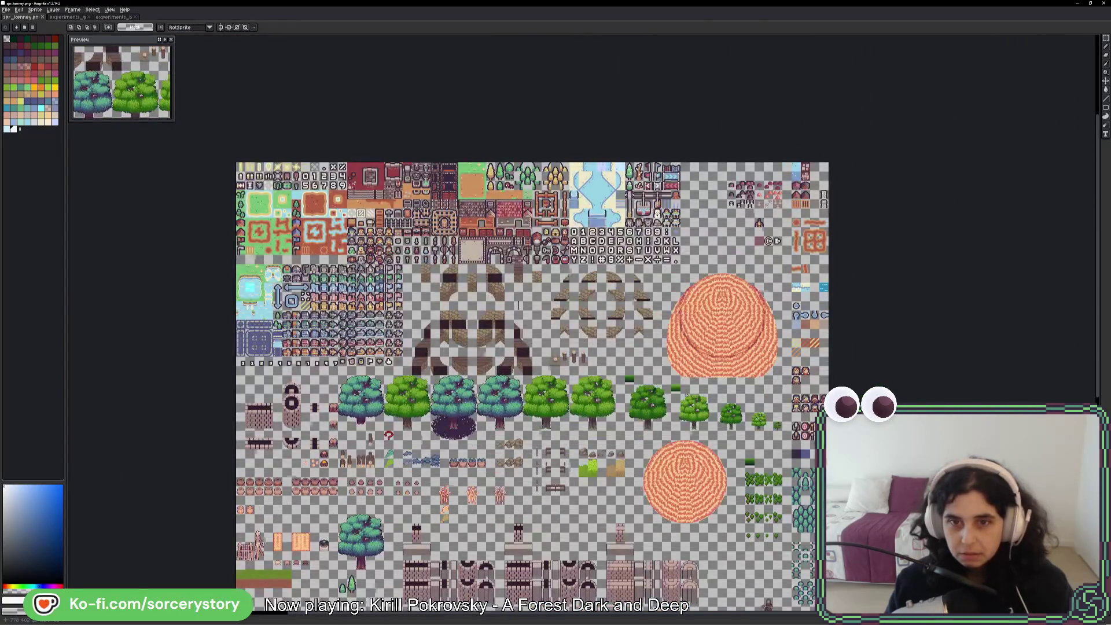
scroll(666, 290, right, 3)
scroll(636, 209, up, 2)
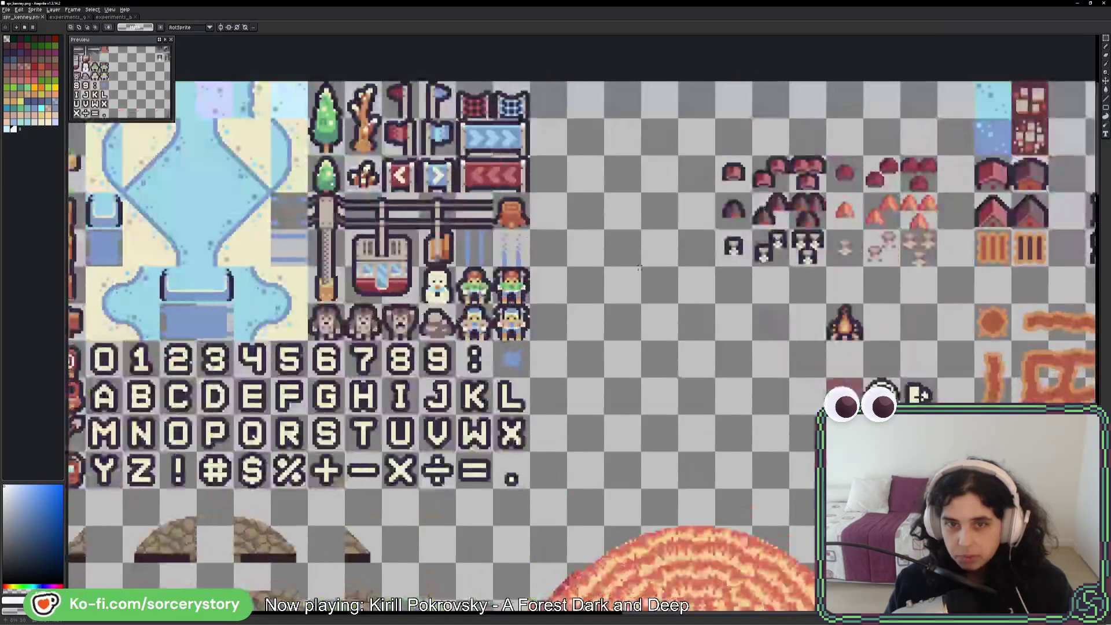
scroll(648, 321, down, 2)
scroll(439, 347, down, 4)
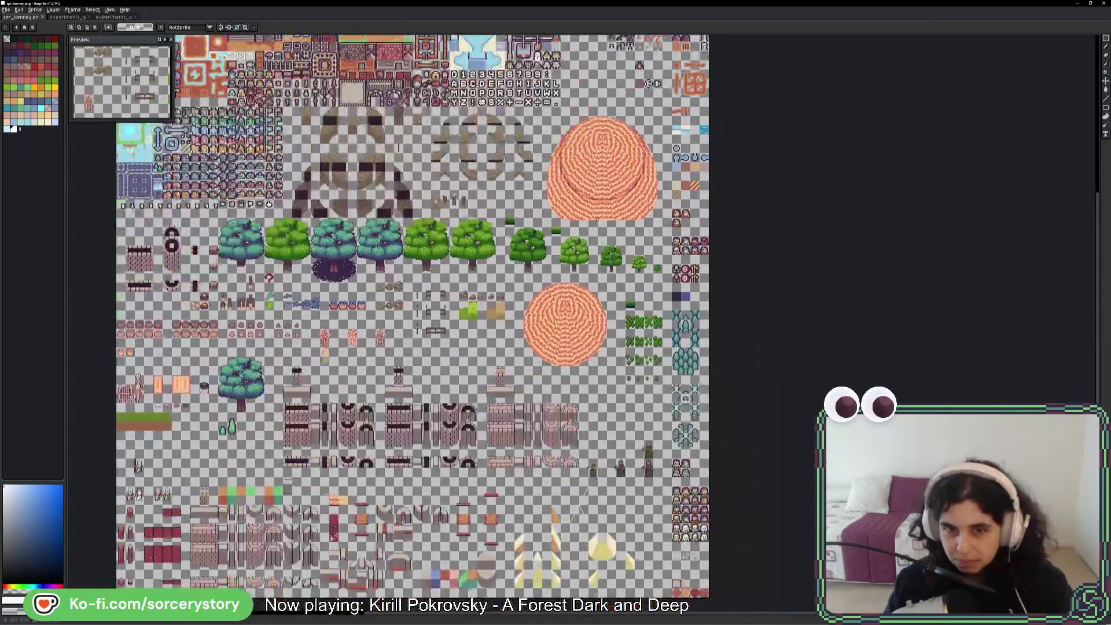
scroll(613, 386, down, 1)
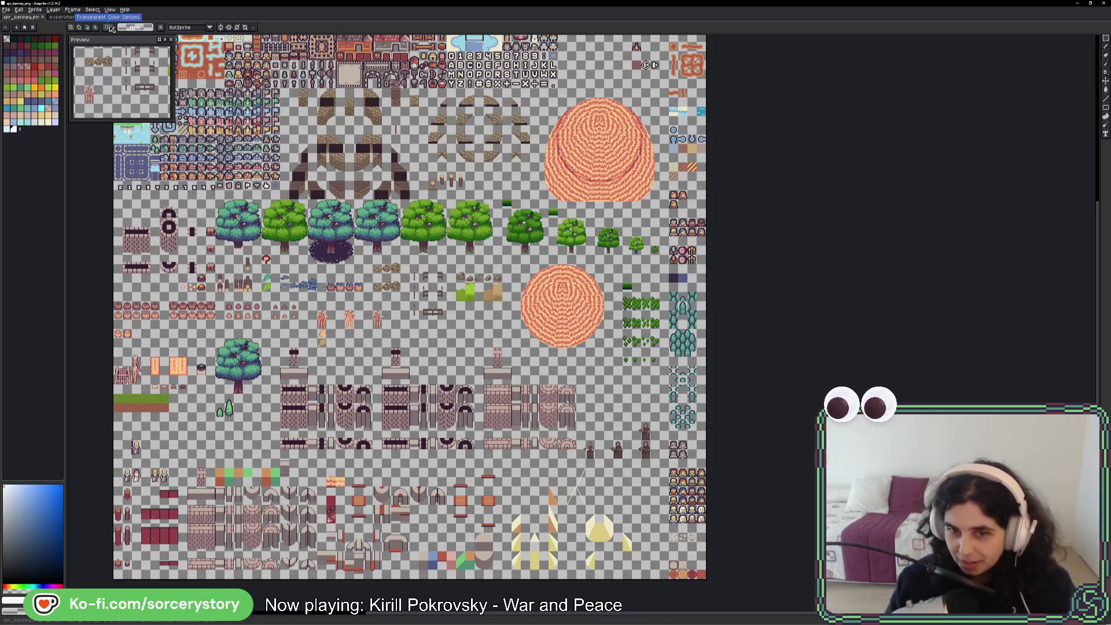
click(75, 19)
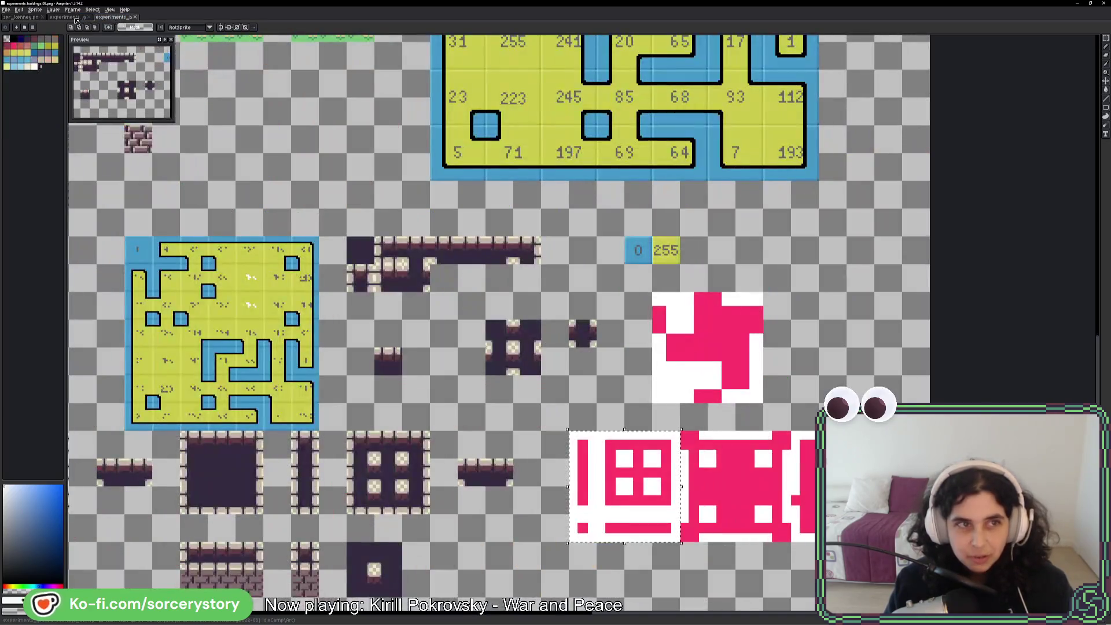
- On the ground-overlays sheet, copy the grass tile into a large patch below the hatched frames
click(75, 18)
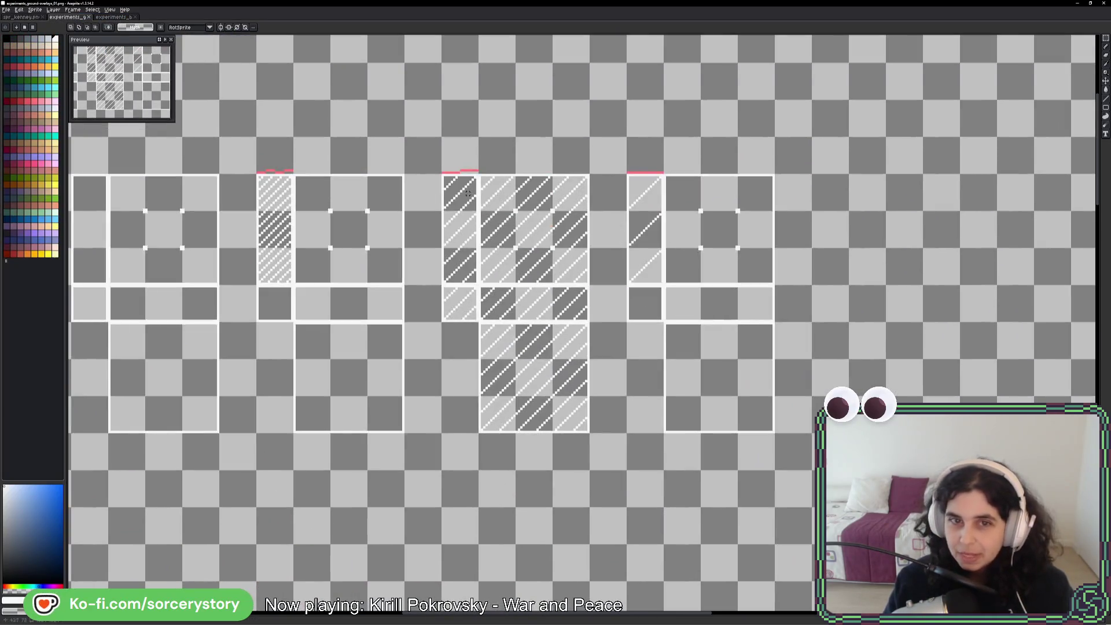
drag(443, 175, 584, 402)
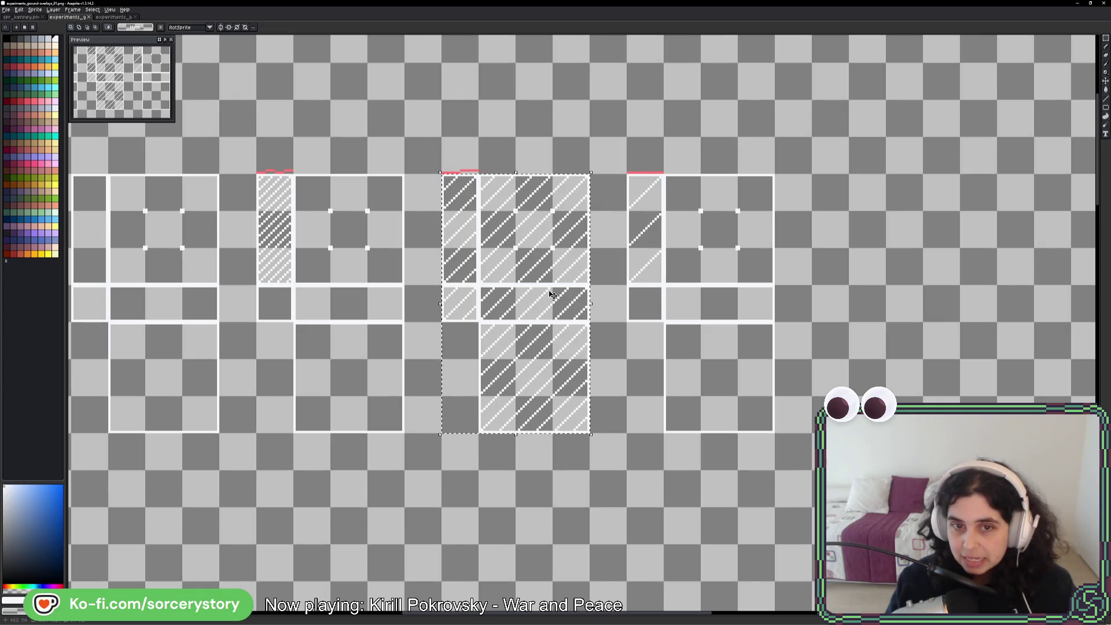
drag(540, 284, 524, 181)
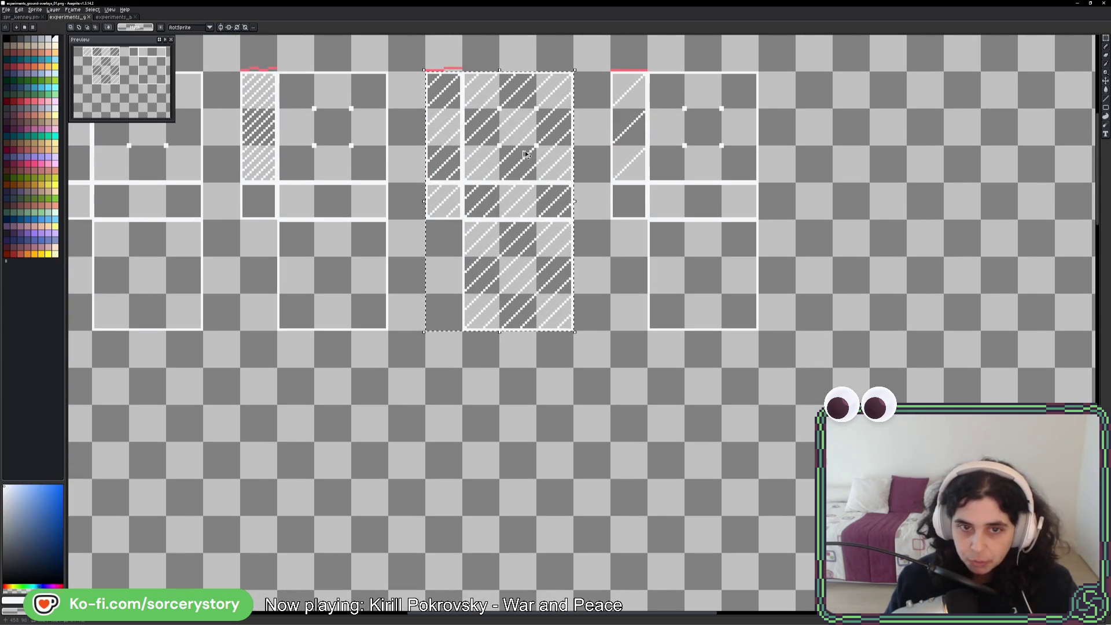
scroll(403, 380, down, 2)
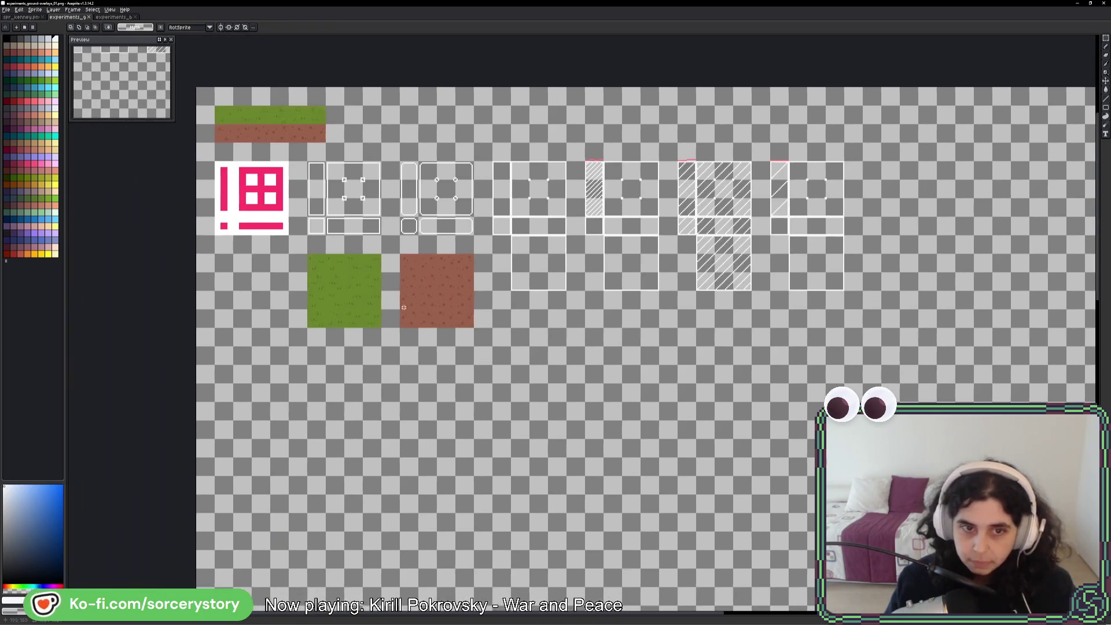
scroll(377, 296, up, 1)
mouse_move(283, 240)
mouse_down()
mouse_move(355, 322)
mouse_move(815, 453)
mouse_move(763, 402)
mouse_move(872, 402)
mouse_move(824, 516)
mouse_move(774, 515)
mouse_up()
key(Return)
drag(961, 319, 772, 337)
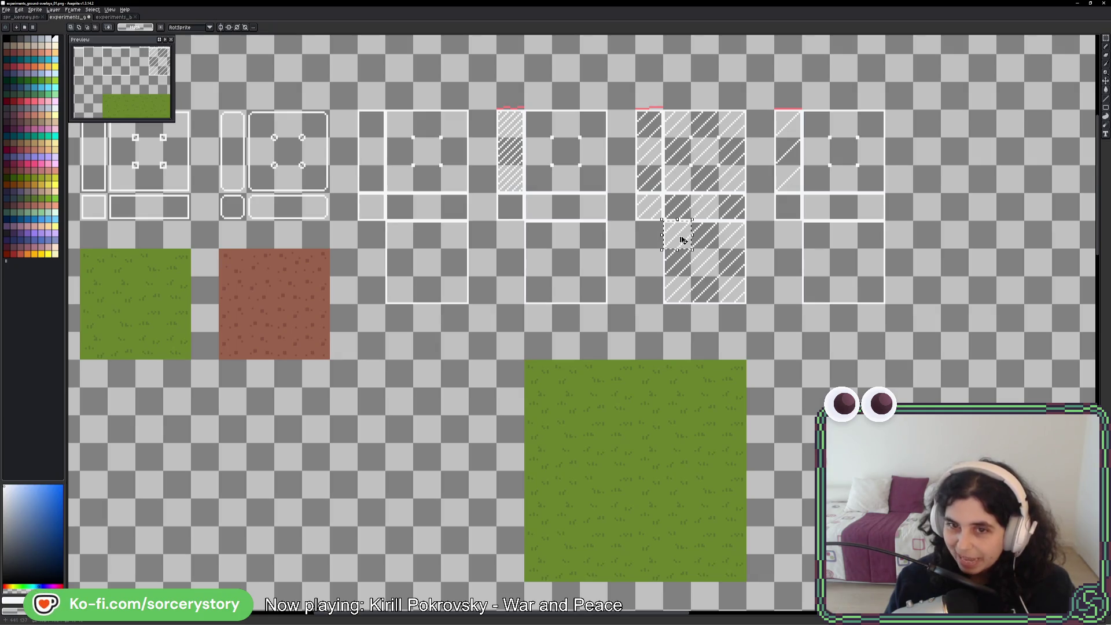
- Copy hatched pieces onto the grass as a tall left edge and a small lower-right corner
mouse_move(681, 240)
mouse_down()
mouse_move(598, 406)
mouse_move(571, 404)
mouse_move(609, 409)
mouse_move(567, 457)
mouse_move(572, 428)
mouse_move(567, 489)
mouse_up()
mouse_move(663, 276)
mouse_down()
mouse_move(692, 306)
mouse_move(665, 379)
mouse_move(582, 516)
mouse_up()
click(534, 528)
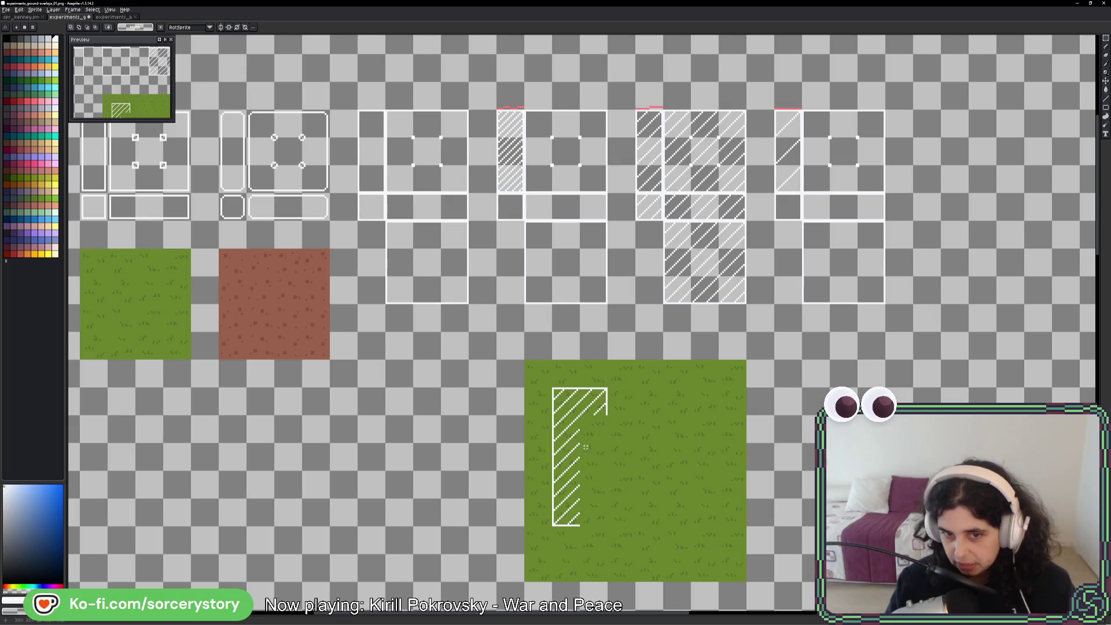
mouse_move(747, 275)
mouse_down()
mouse_move(731, 302)
mouse_move(741, 462)
mouse_move(715, 546)
mouse_move(714, 519)
mouse_up()
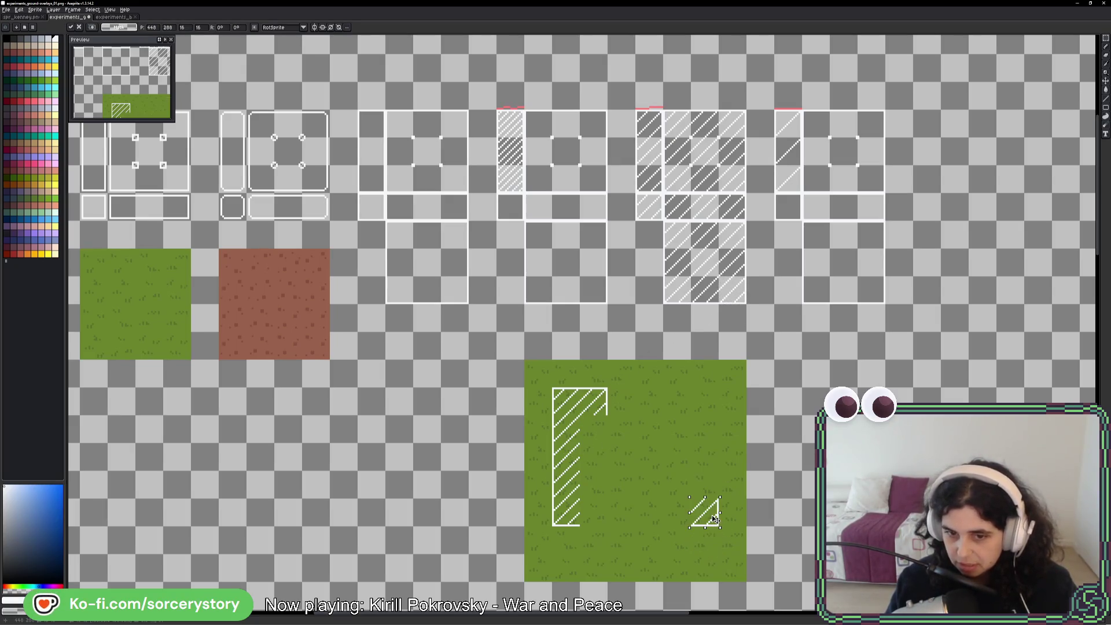
click(709, 343)
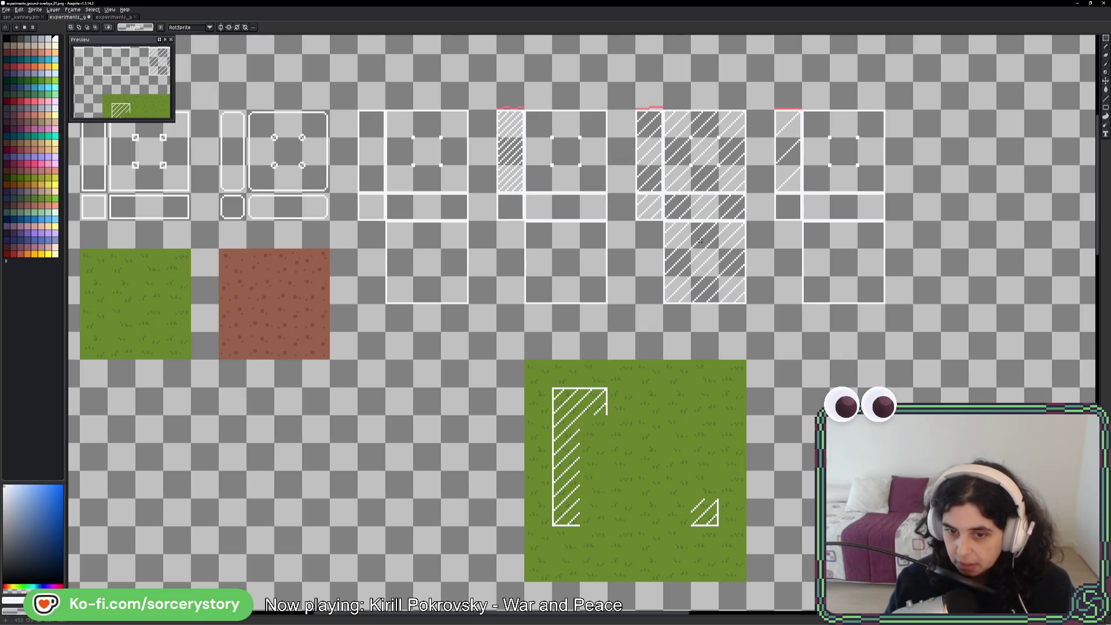
click(105, 21)
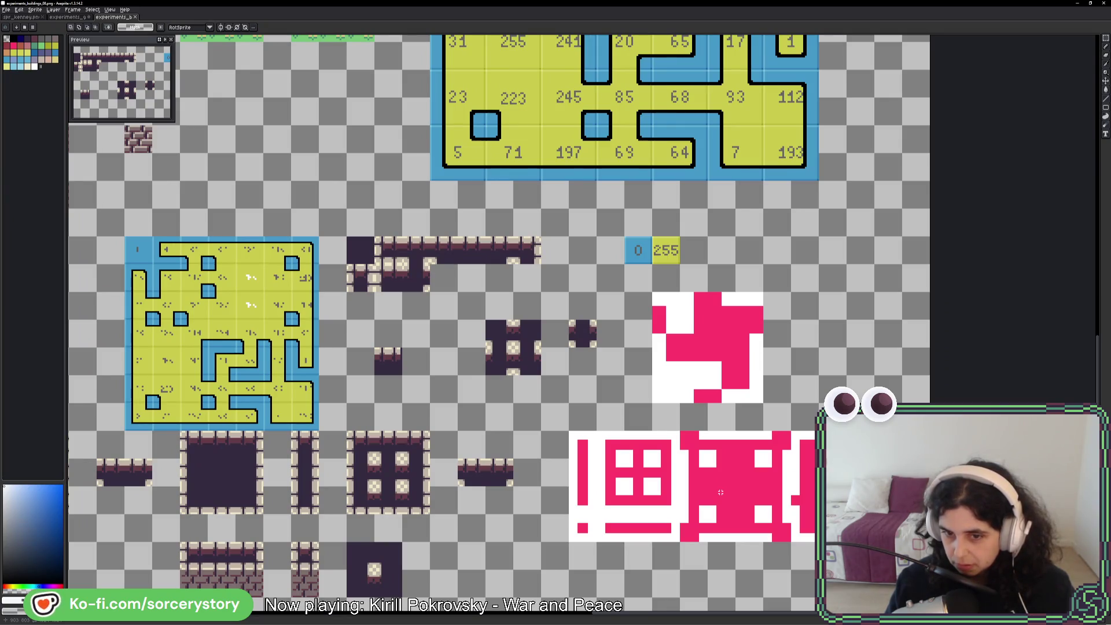
drag(796, 507, 740, 468)
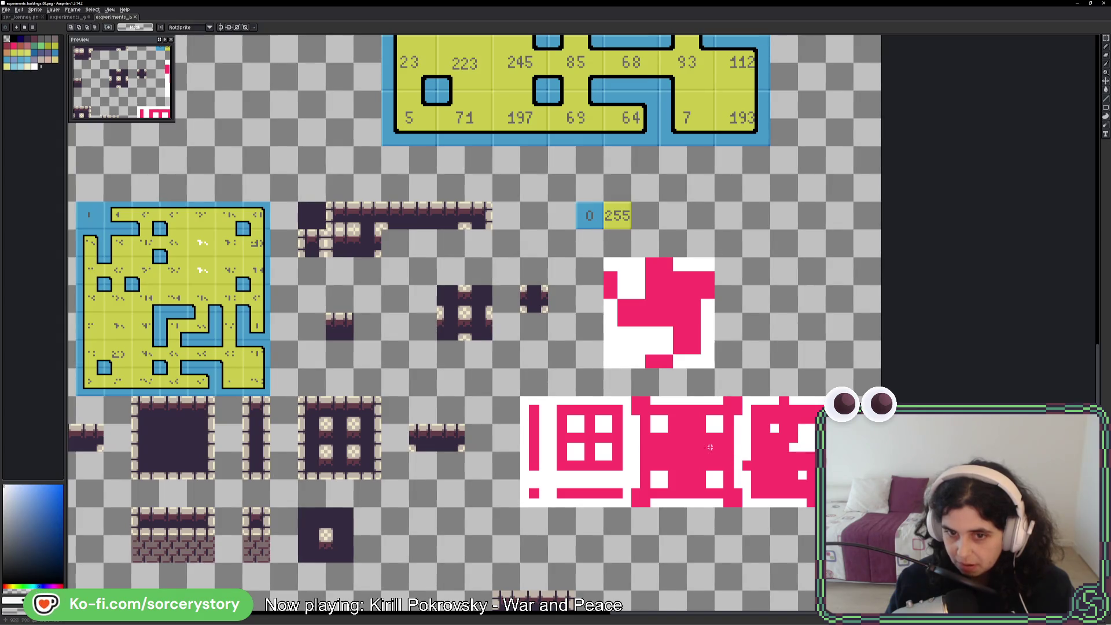
- Copy all the pink mask tiles from the buildings sheet and paste them right of the grass patch
drag(634, 412, 824, 507)
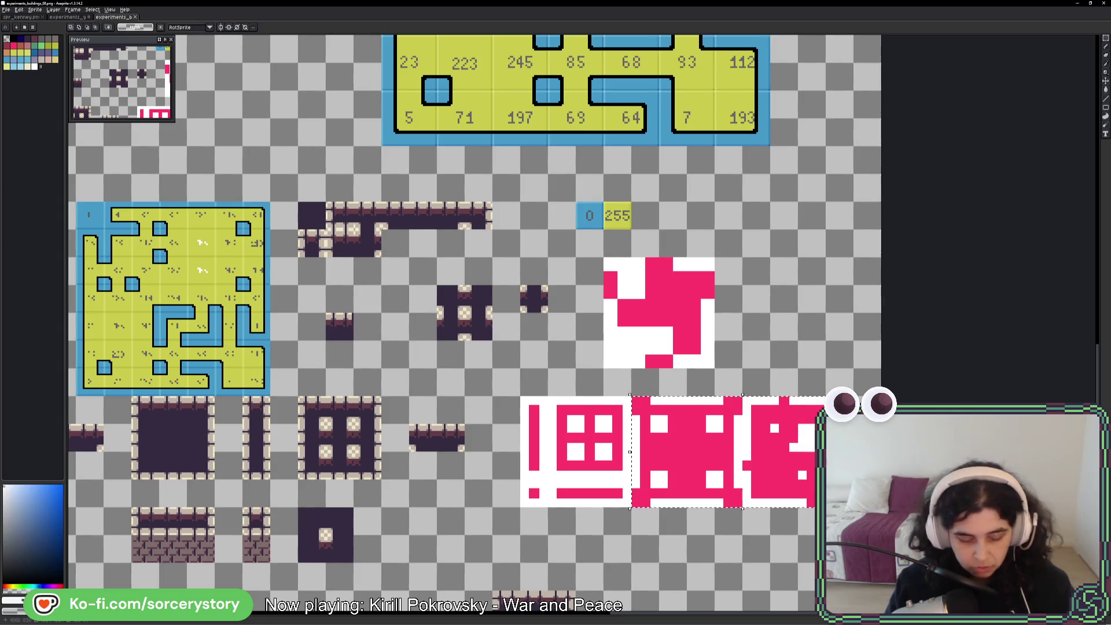
mouse_move(520, 397)
mouse_down()
mouse_move(799, 508)
mouse_move(824, 508)
mouse_up()
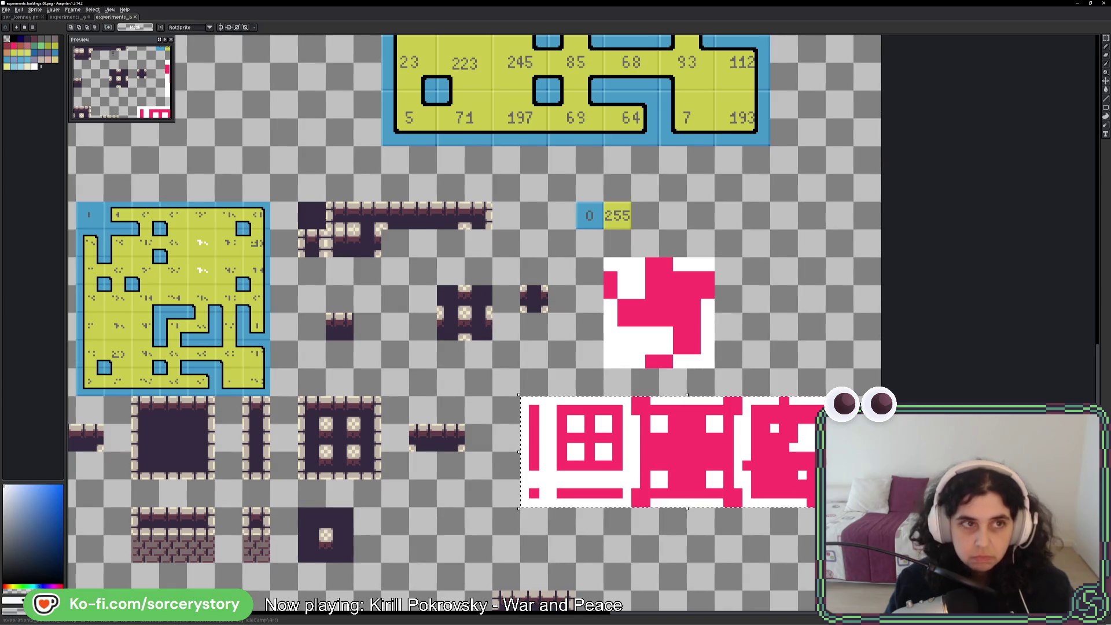
click(76, 17)
key(ctrl+v)
drag(584, 307, 756, 307)
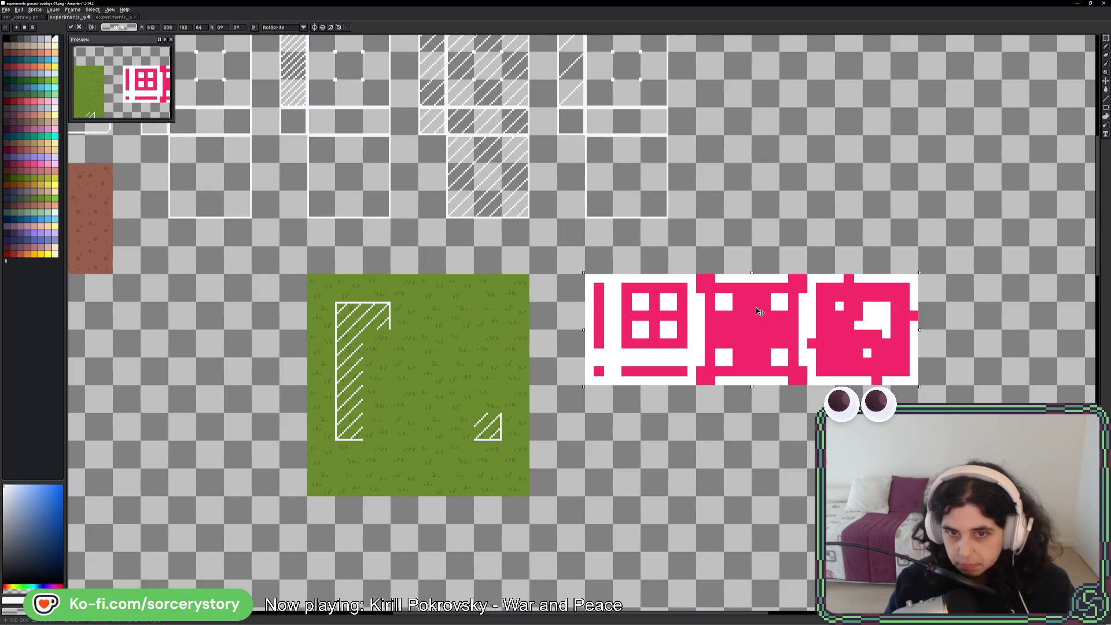
- Commit the pink strip and paste a copy of the hatched tile column below it
key(Return)
scroll(415, 110, up, 2)
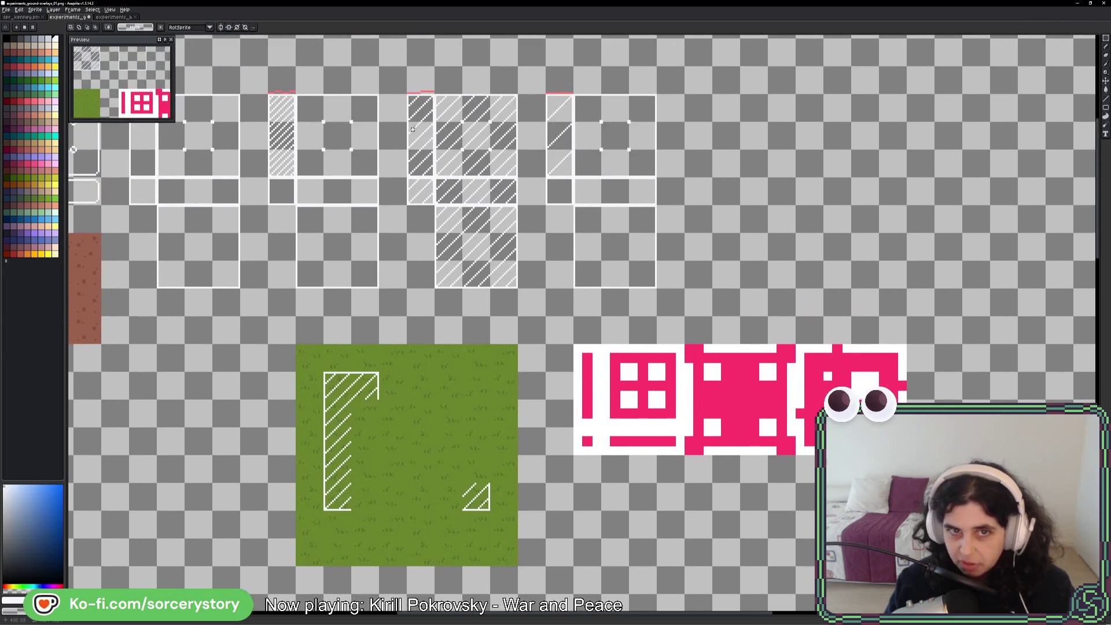
mouse_move(408, 94)
mouse_down()
mouse_move(519, 262)
mouse_move(519, 289)
mouse_up()
key(ctrl+c)
key(ctrl+v)
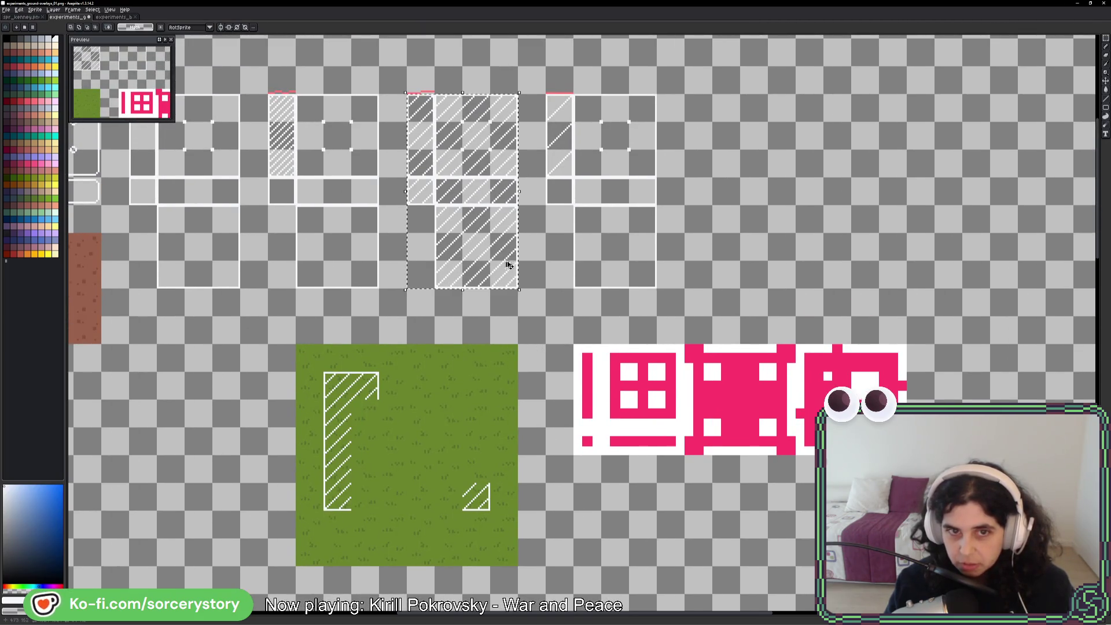
mouse_move(495, 197)
mouse_down()
mouse_move(745, 586)
mouse_move(650, 436)
mouse_up()
scroll(745, 586, down, 3)
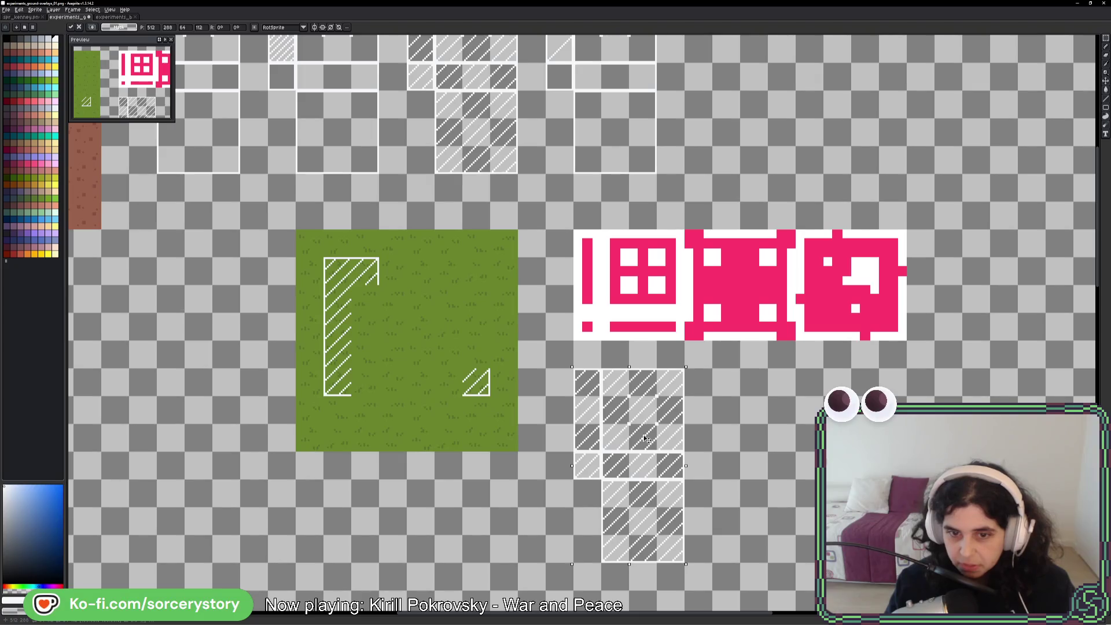
key(Return)
- Fill the white strips inside the middle pink mask tile with pink
drag(618, 493, 672, 539)
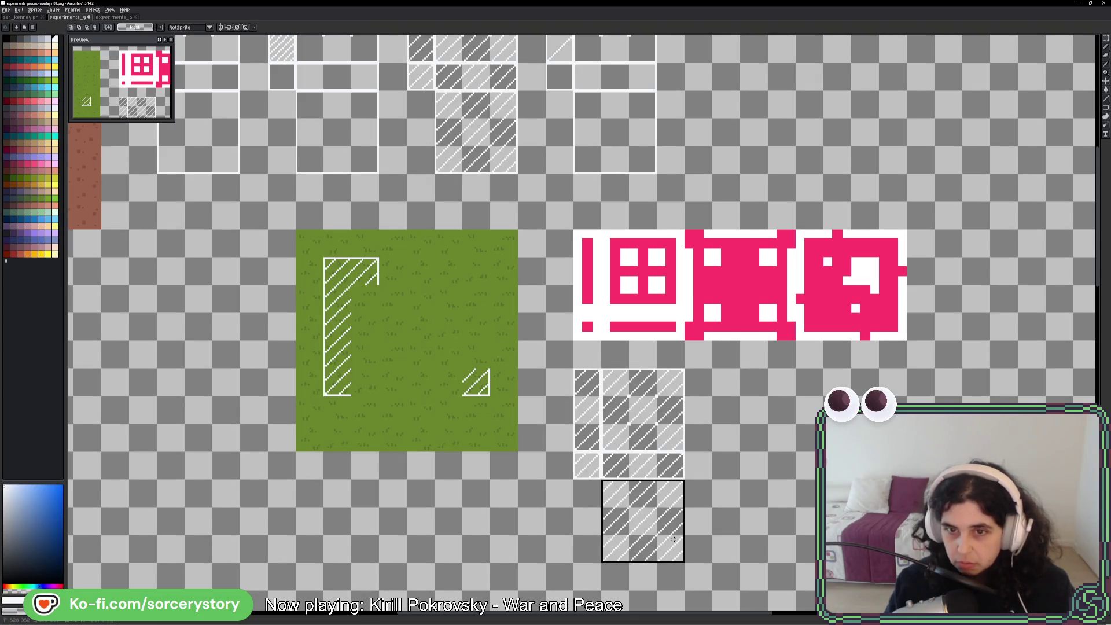
drag(723, 270, 750, 293)
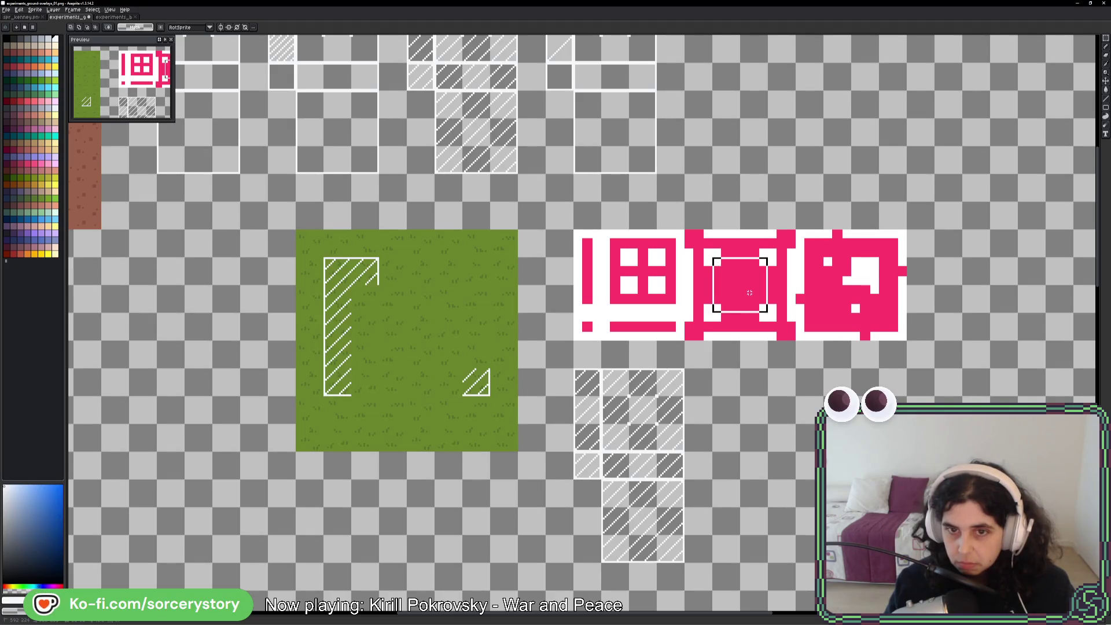
key(f)
key(ctrl+d)
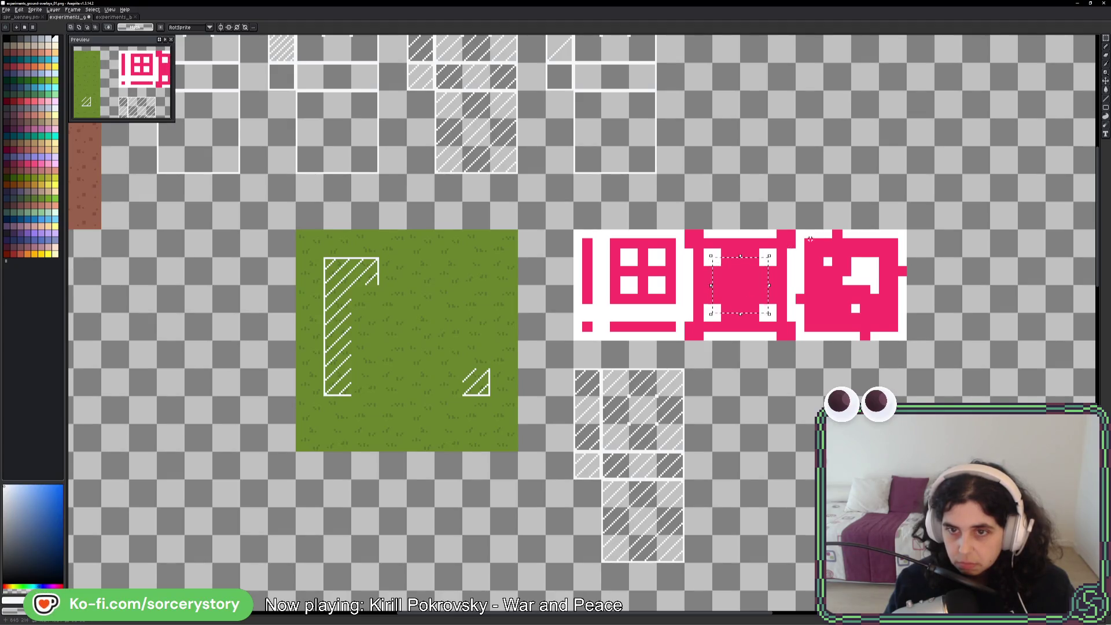
- Move four loose hatched tiles up and right into the right-hand tile group
mouse_move(604, 482)
mouse_down()
mouse_move(627, 504)
mouse_move(737, 409)
mouse_move(807, 387)
mouse_up()
key(ctrl+d)
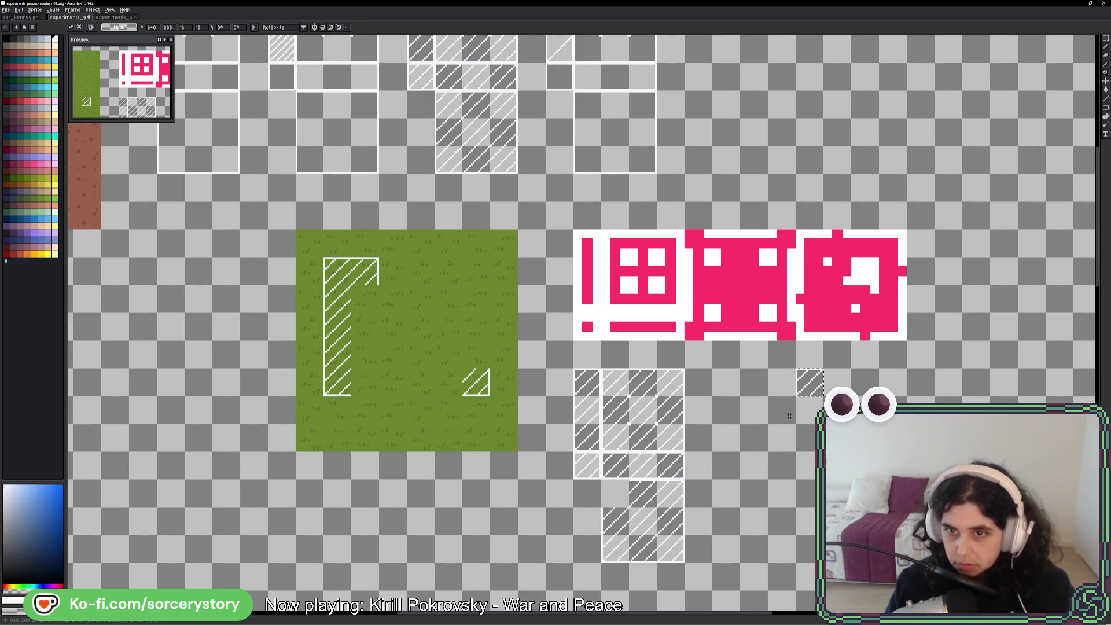
drag(668, 500, 891, 390)
key(ctrl+d)
mouse_move(680, 546)
mouse_down()
mouse_move(717, 532)
mouse_move(926, 614)
mouse_up()
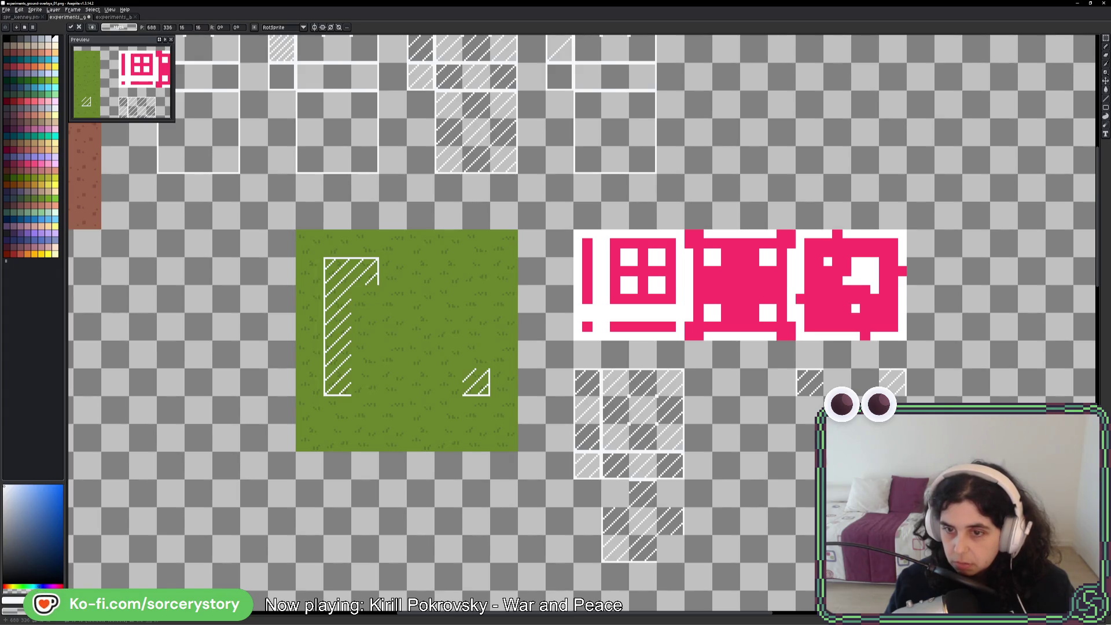
key(ctrl+d)
drag(609, 550, 803, 466)
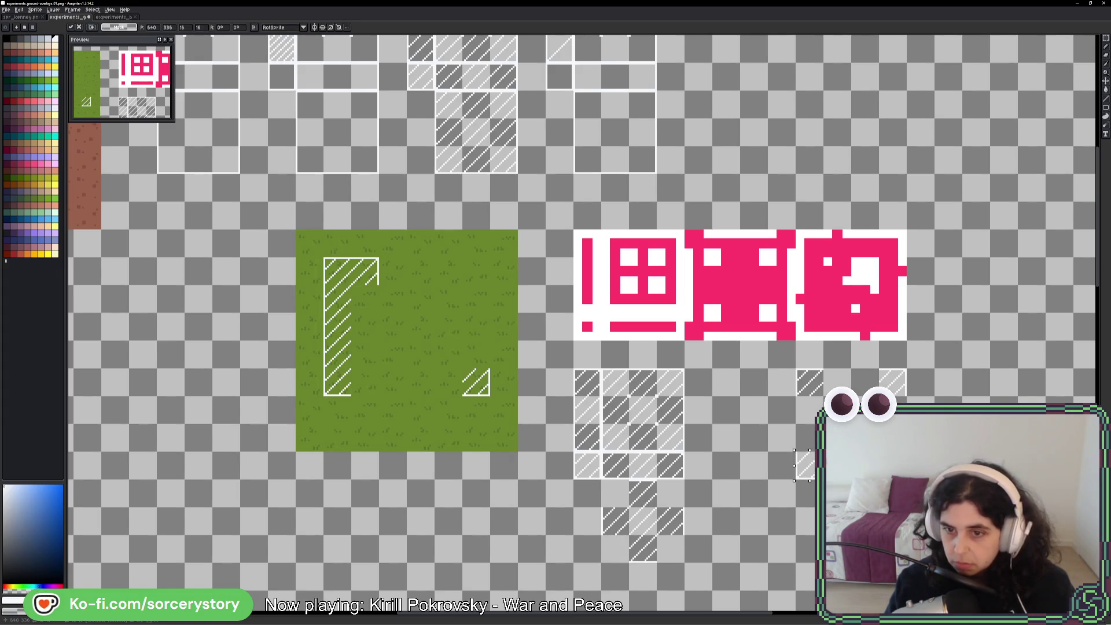
key(ctrl+d)
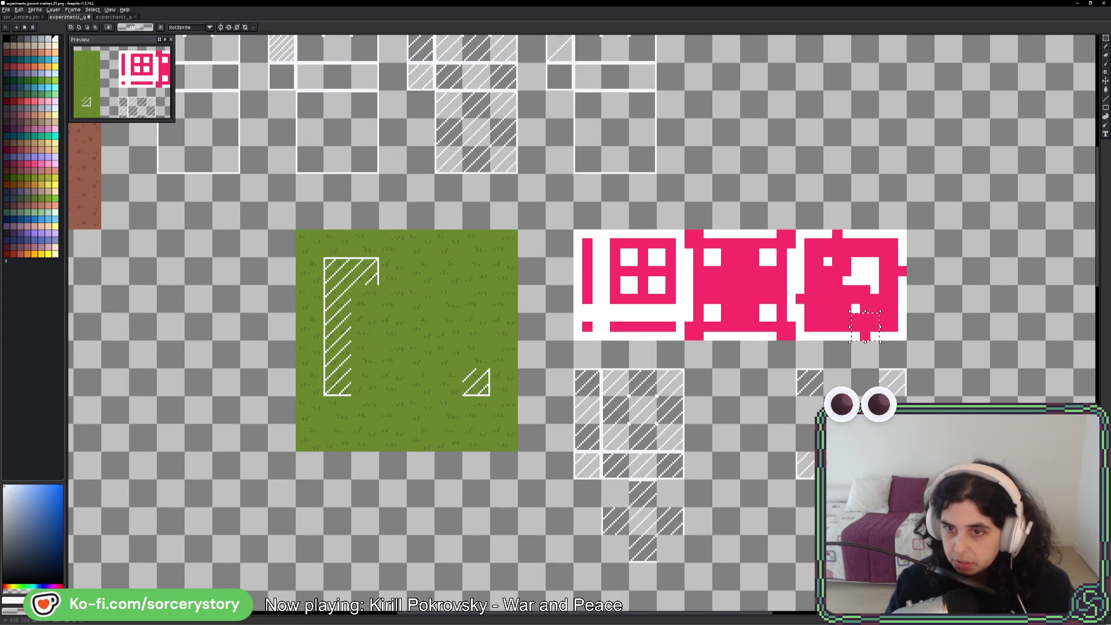
- Relocate the remaining lower-strip hatched tiles, including the strip's end tile, into the right group
drag(880, 342, 850, 311)
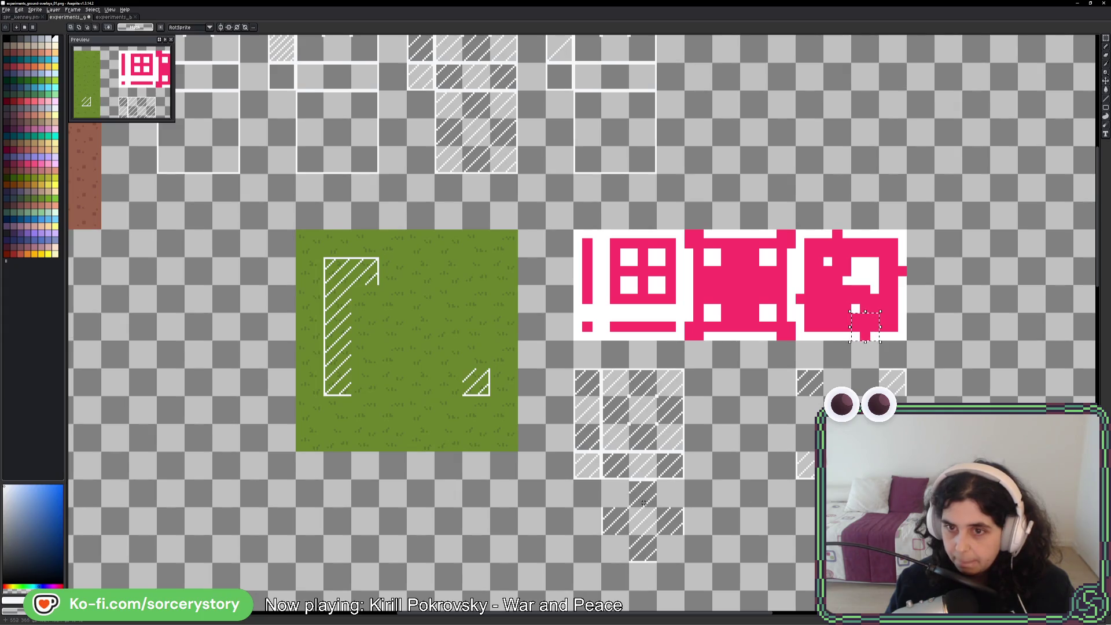
mouse_move(643, 502)
mouse_down()
mouse_move(656, 507)
mouse_move(866, 383)
mouse_up()
key(ctrl+d)
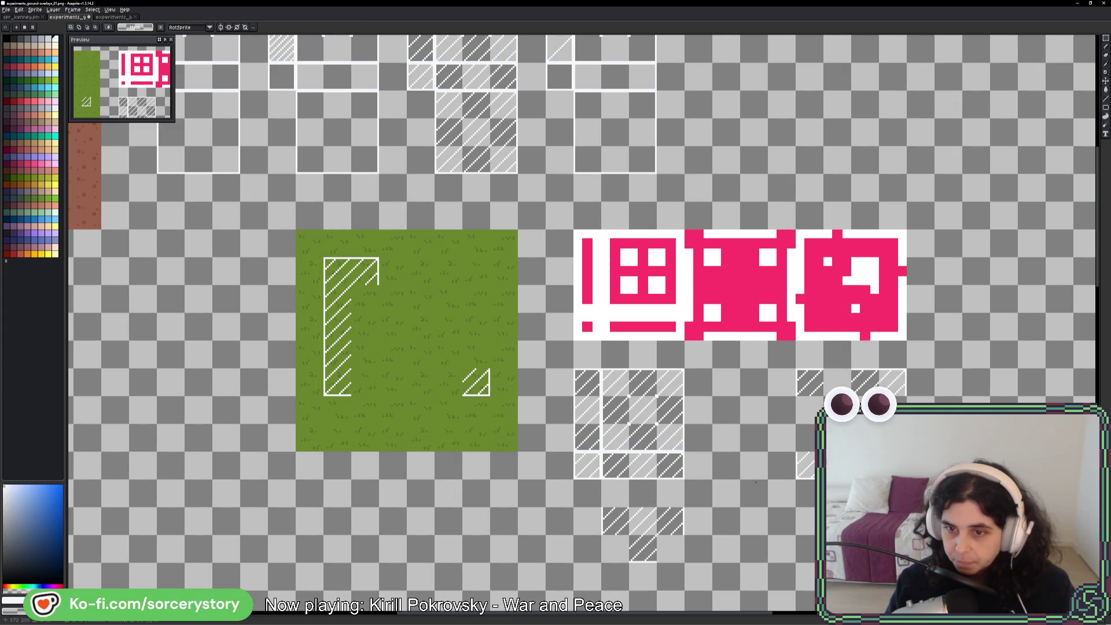
mouse_move(630, 534)
mouse_down()
mouse_move(656, 561)
mouse_move(643, 521)
mouse_up()
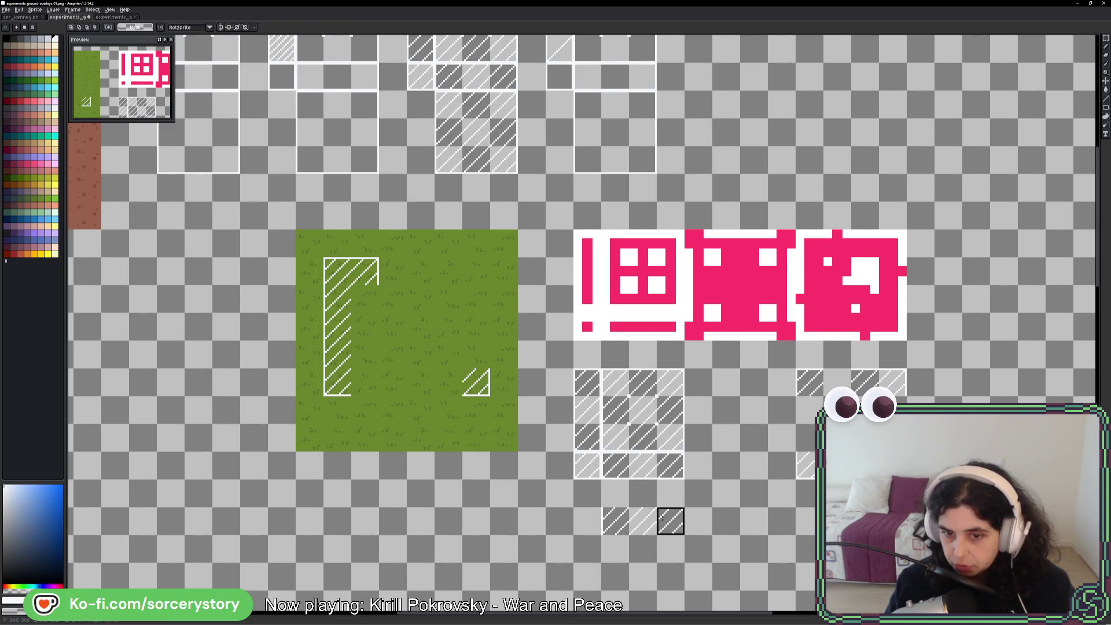
mouse_move(671, 522)
mouse_down()
mouse_move(907, 395)
mouse_move(907, 423)
mouse_up()
key(Return)
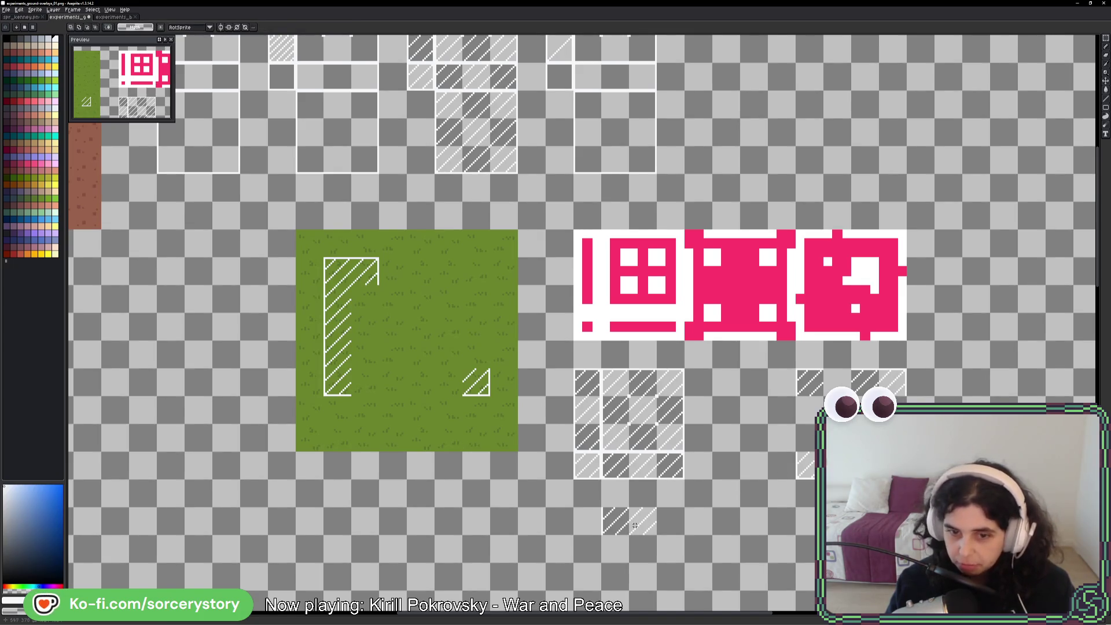
mouse_move(625, 526)
mouse_down()
mouse_move(789, 466)
mouse_move(819, 443)
mouse_move(810, 412)
mouse_up()
key(Return)
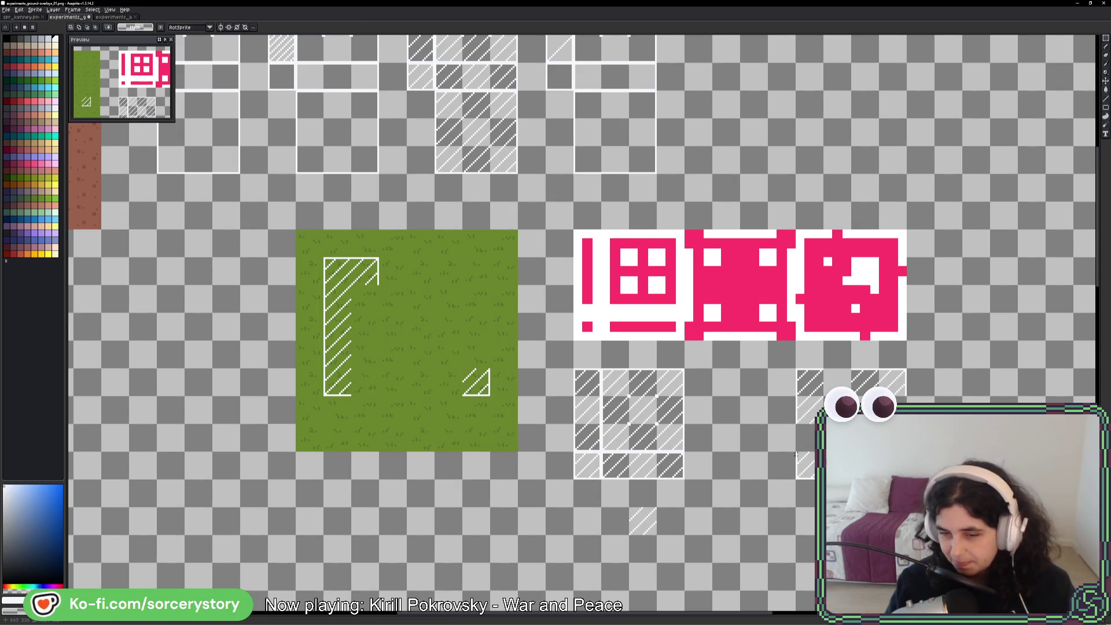
- Move the faint hatched tile up to the right group and select the right pink tile's white square
drag(631, 509, 646, 525)
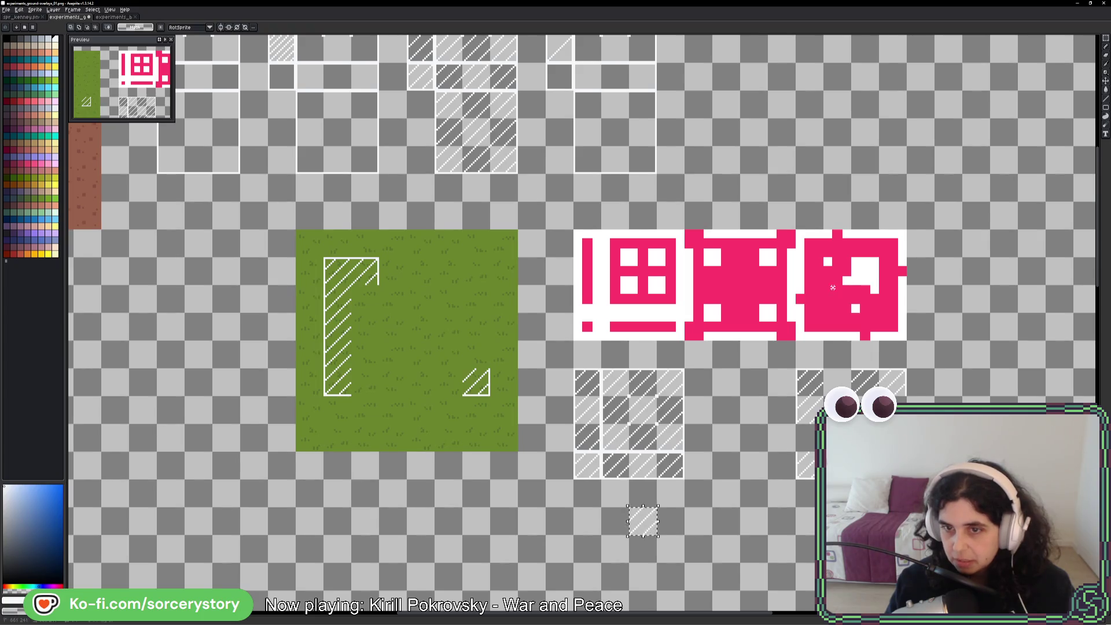
drag(832, 287, 850, 312)
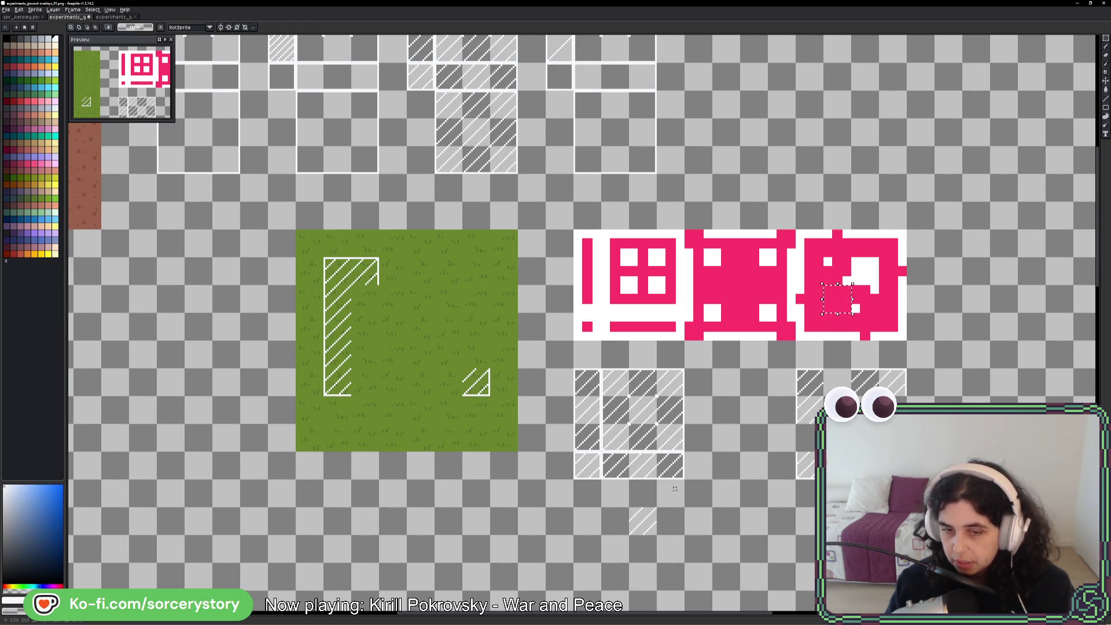
key(ctrl+z)
drag(639, 520, 747, 470)
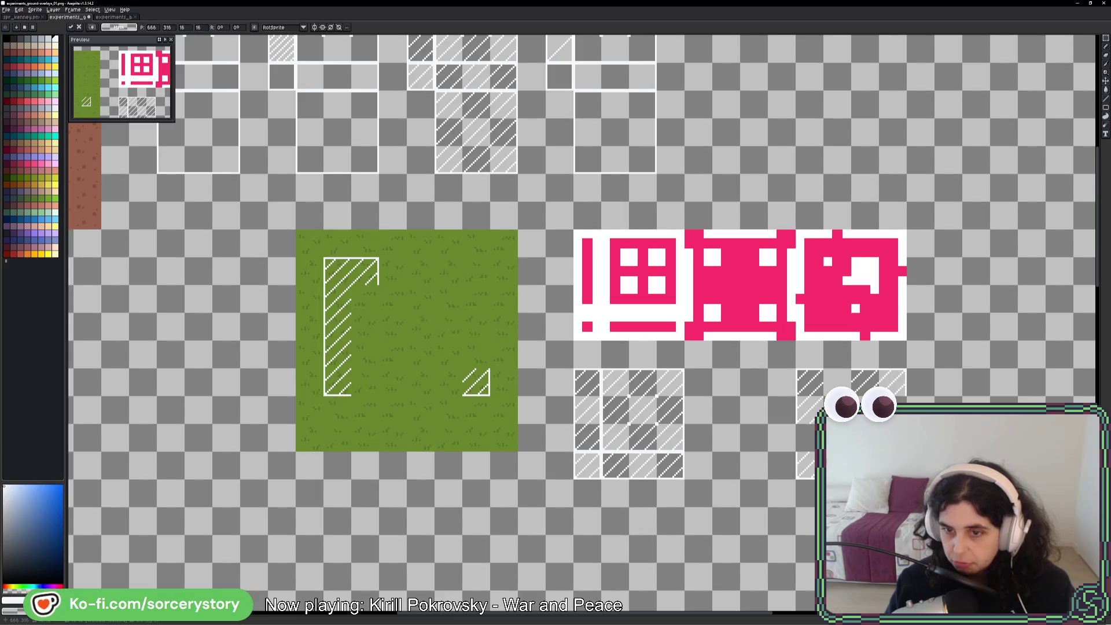
key(Return)
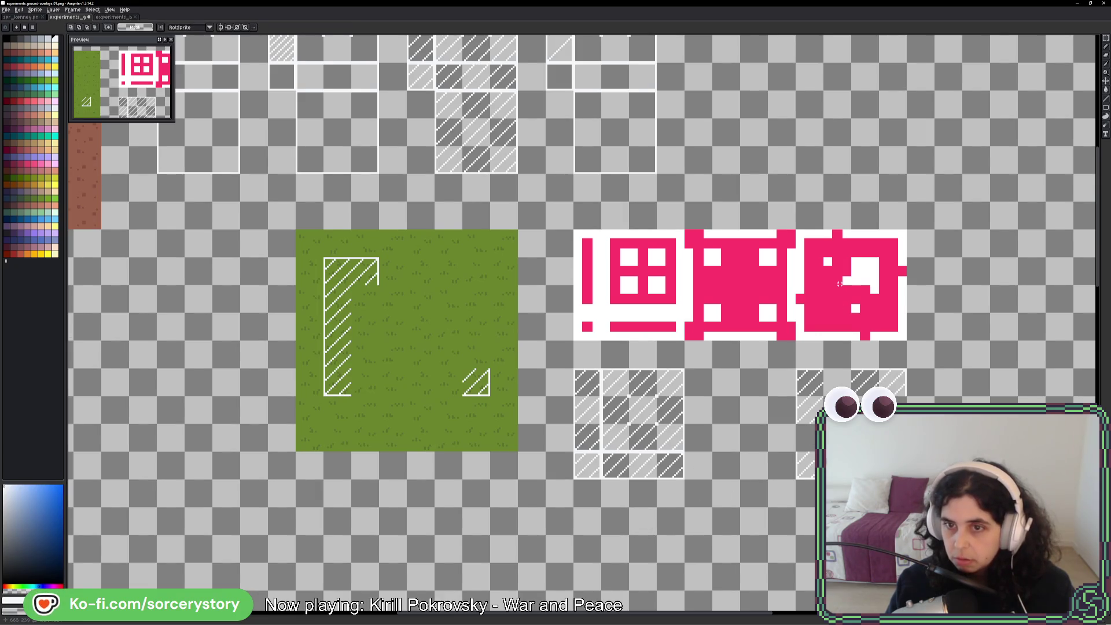
click(875, 259)
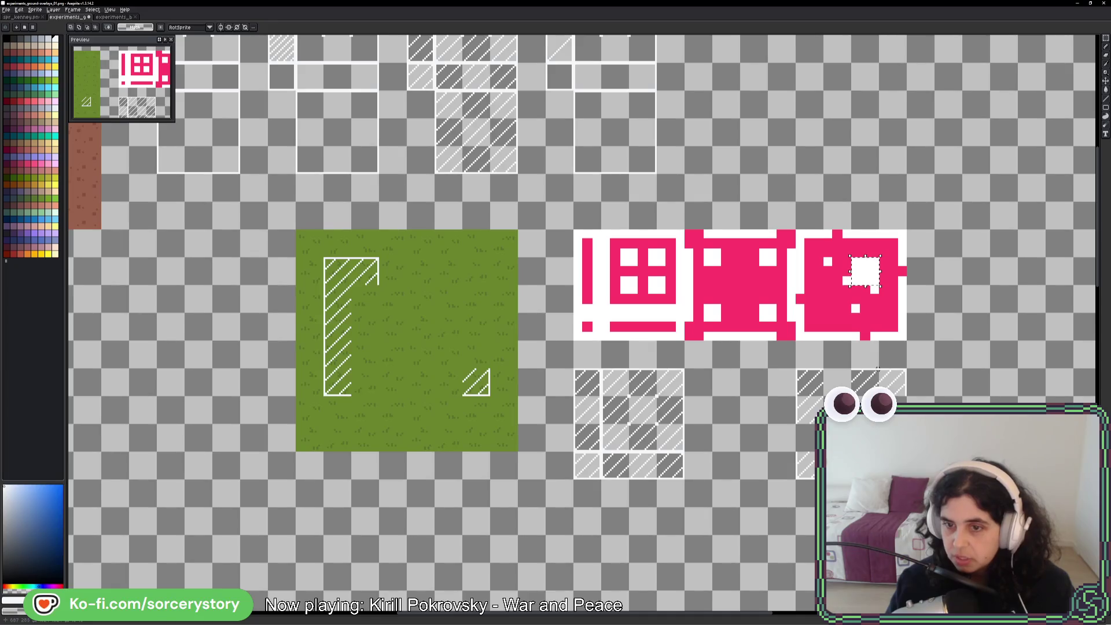
scroll(822, 266, right, 2)
- Paste a copied 16x16 piece onto the rightmost pink mask tile
scroll(821, 265, up, 1)
drag(780, 241, 829, 289)
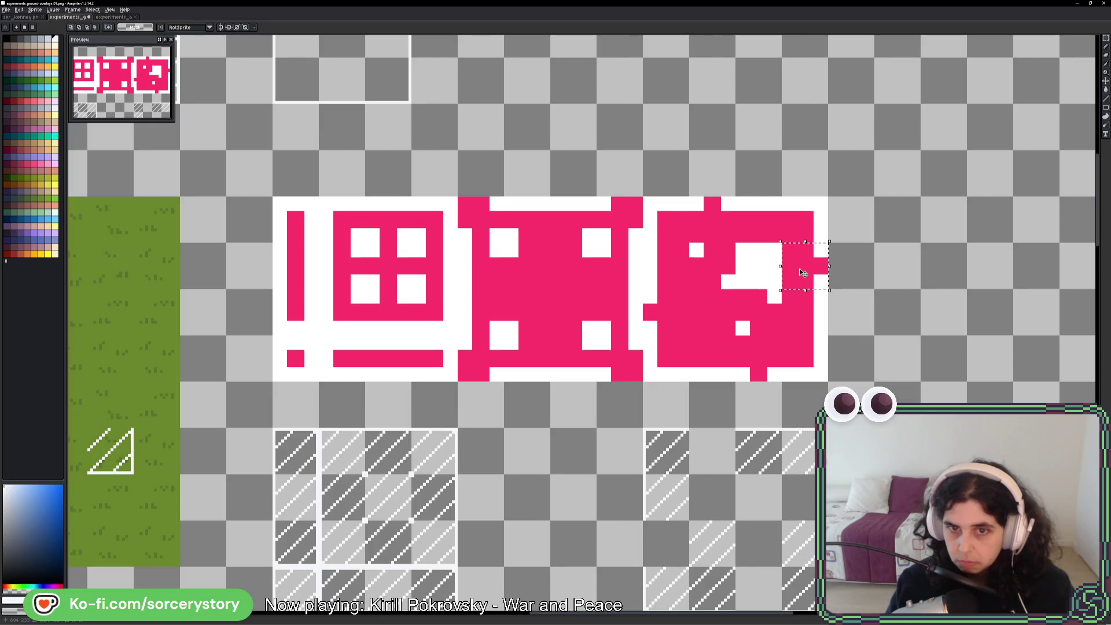
drag(803, 272, 629, 275)
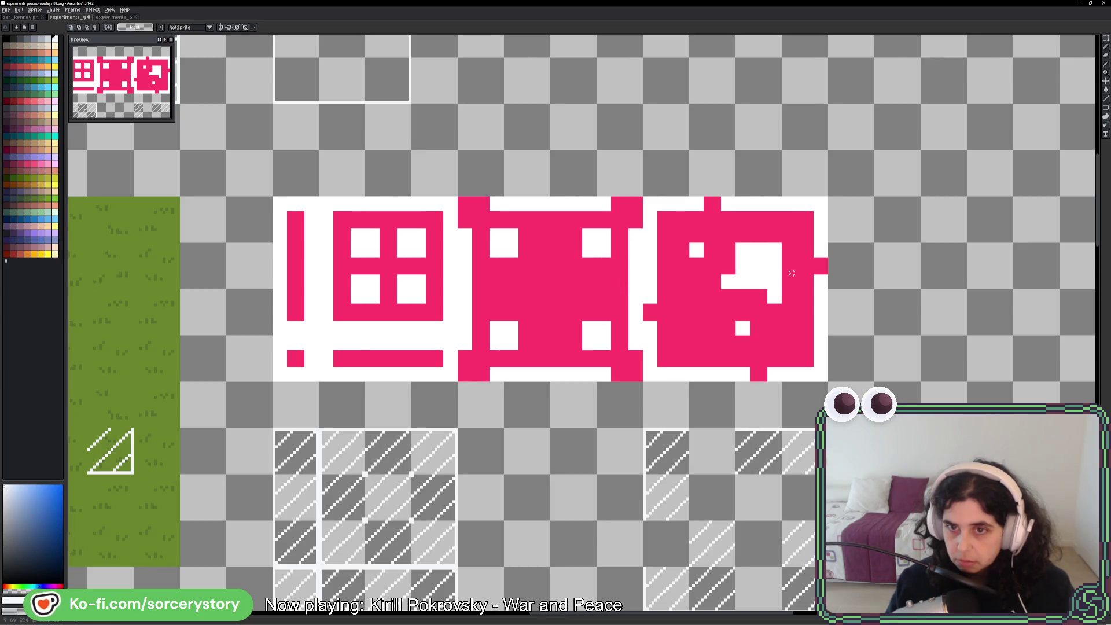
mouse_move(628, 275)
mouse_down()
mouse_move(793, 277)
mouse_move(758, 334)
mouse_up()
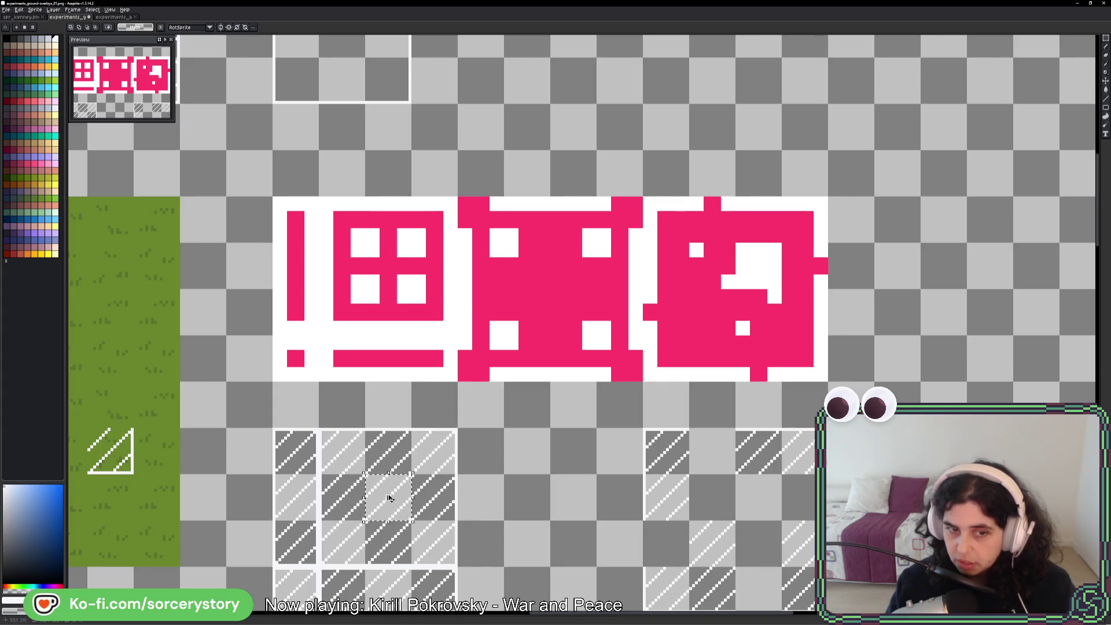
key(ctrl+v)
drag(808, 503, 955, 503)
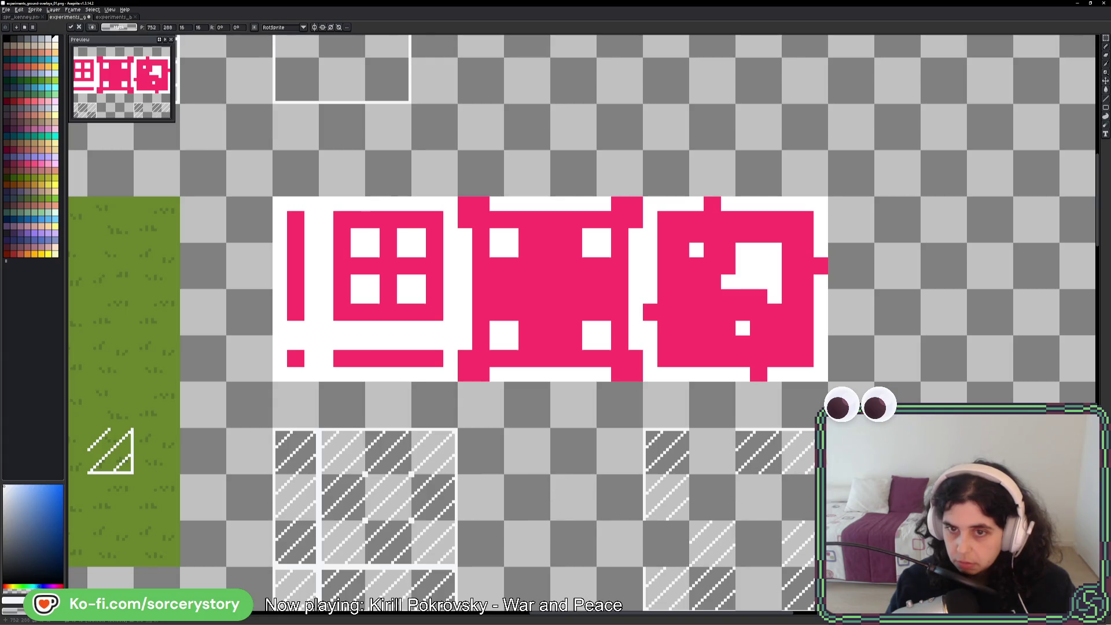
key(Return)
- Shift a 16x16 piece of the right pink tile's cut-out, then copy a hatched tile into the right frame
drag(734, 287, 783, 336)
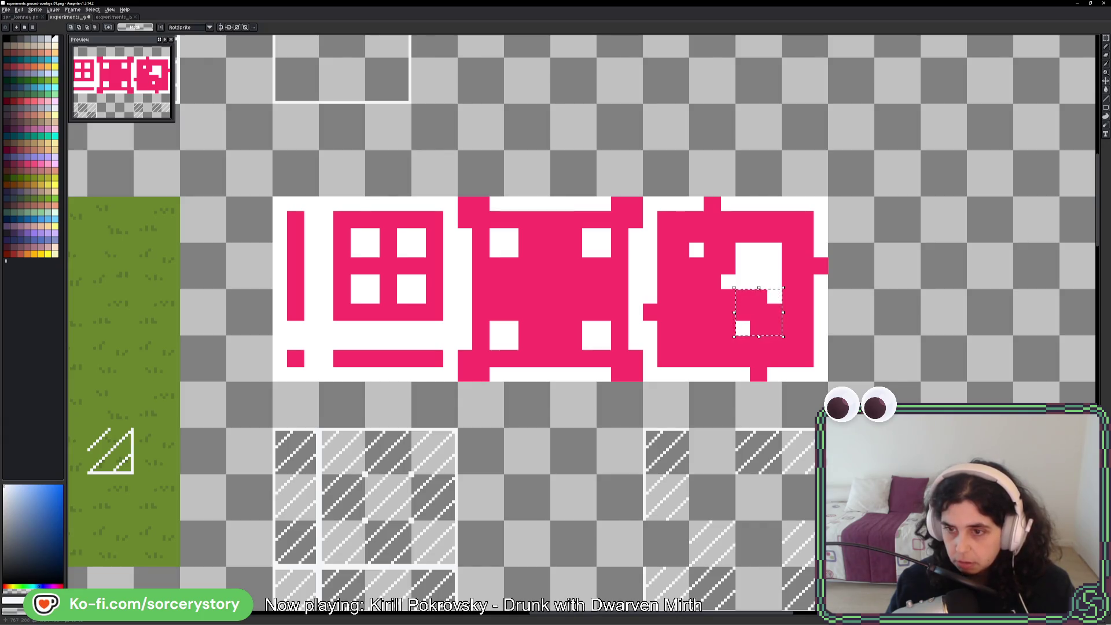
key(ctrl+d)
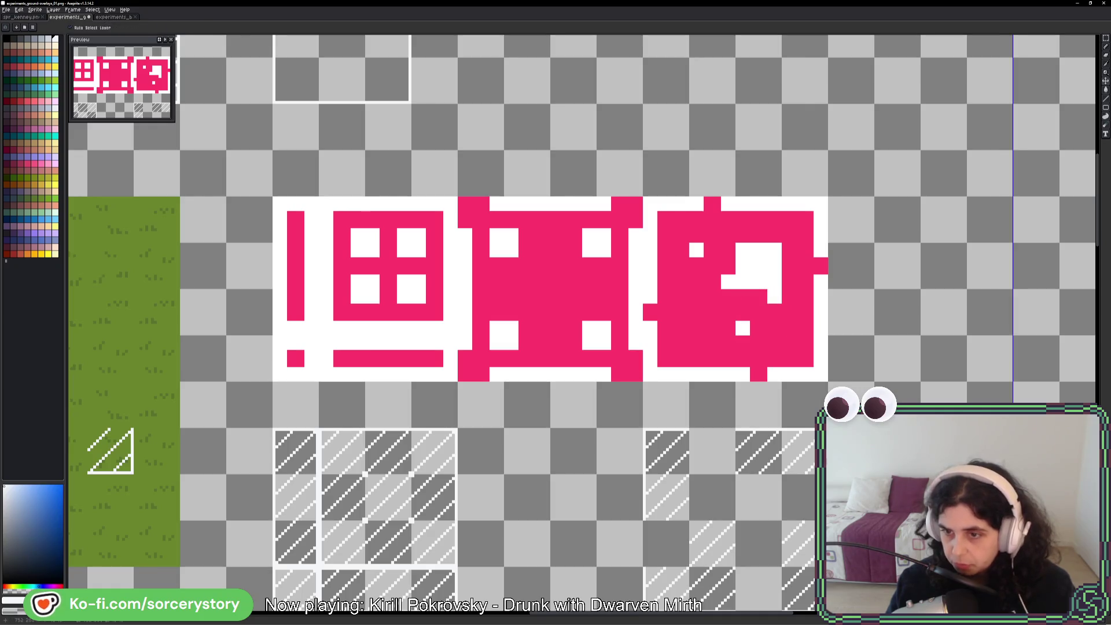
key(b)
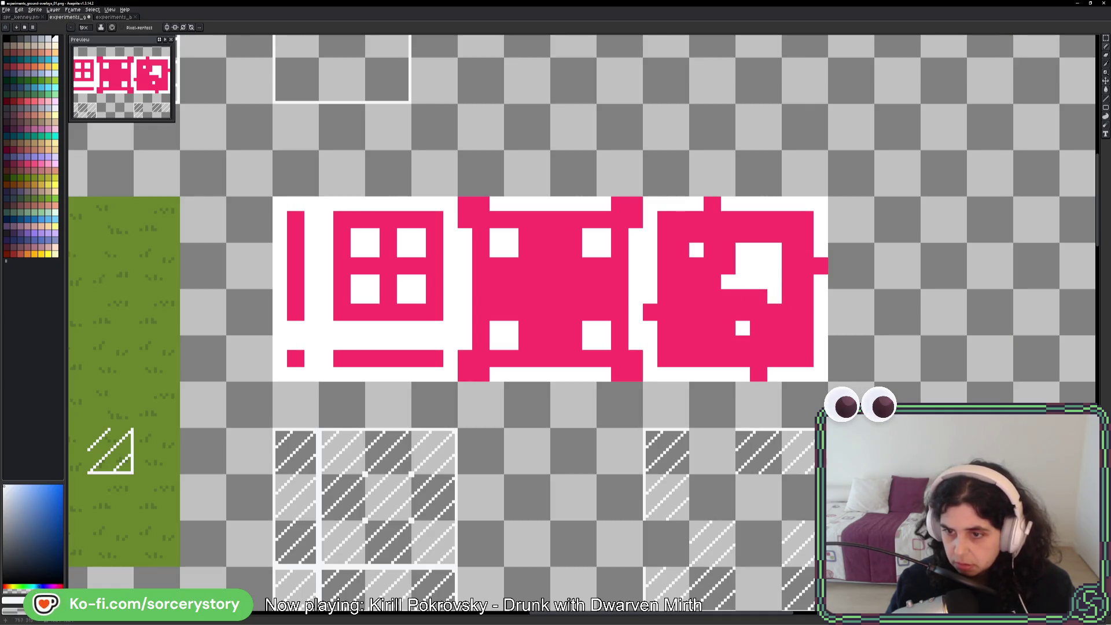
key(m)
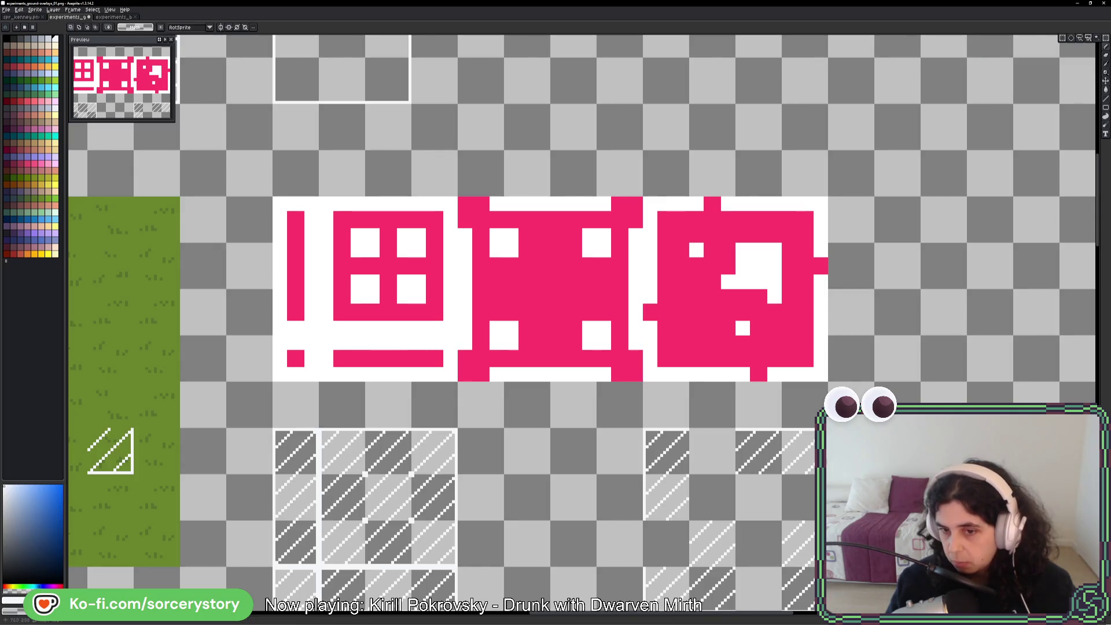
drag(736, 520, 780, 565)
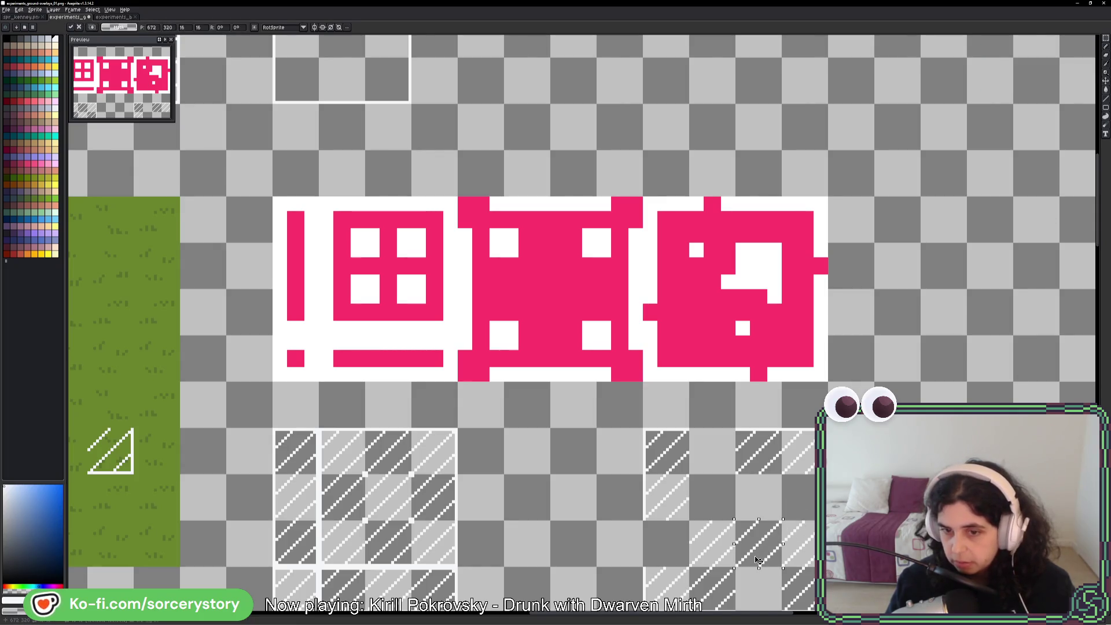
key(ctrl+d)
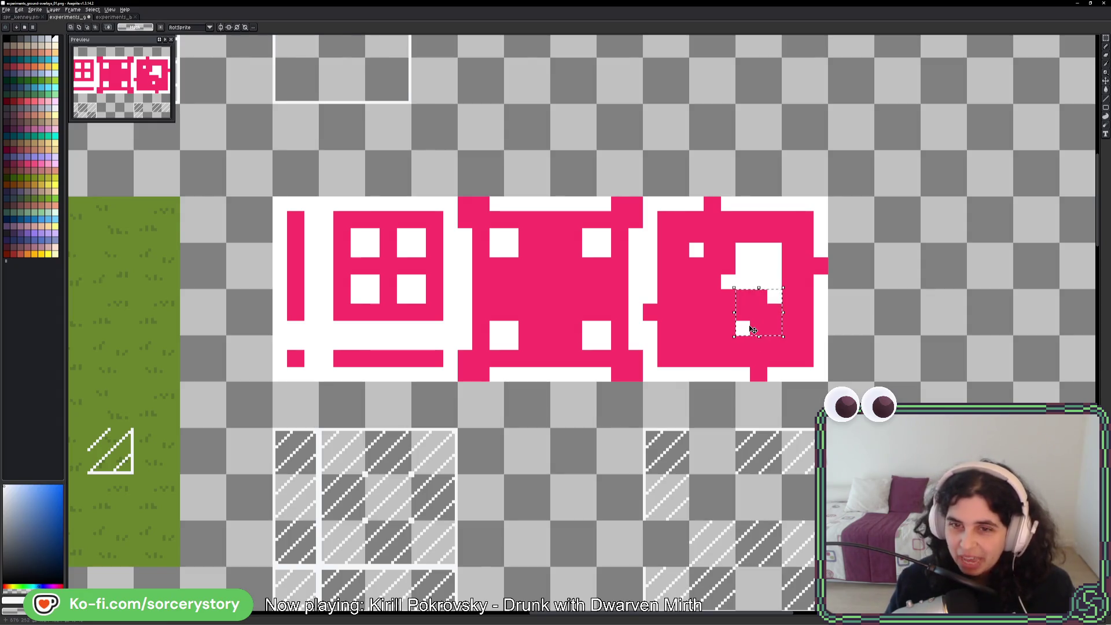
drag(736, 289, 689, 242)
key(ctrl+d)
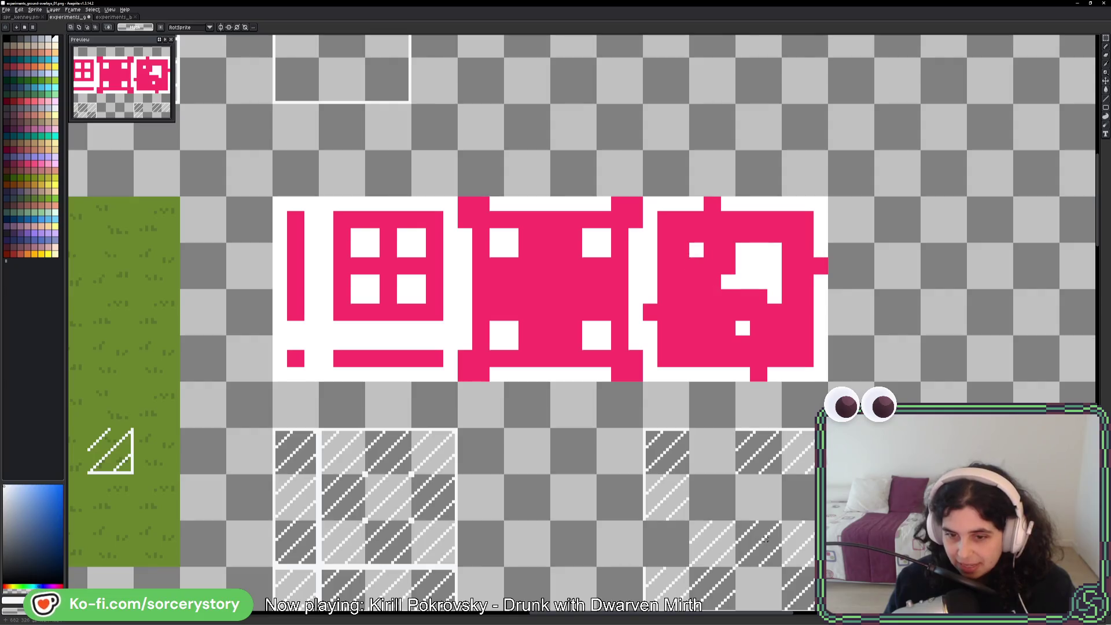
drag(386, 490, 709, 506)
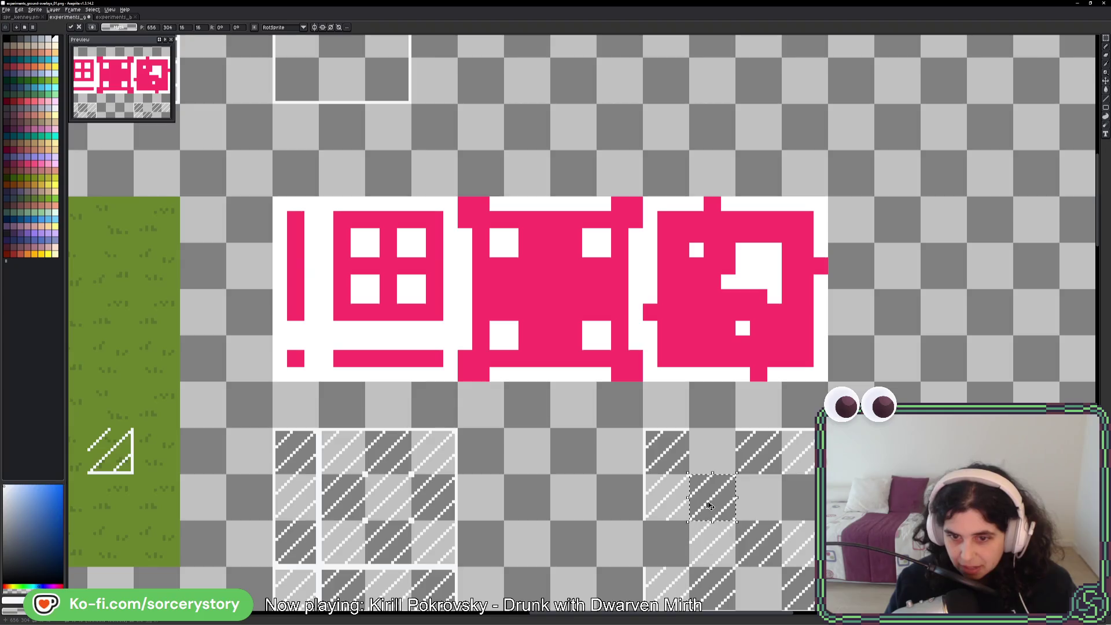
key(ctrl+z)
key(ctrl+z)
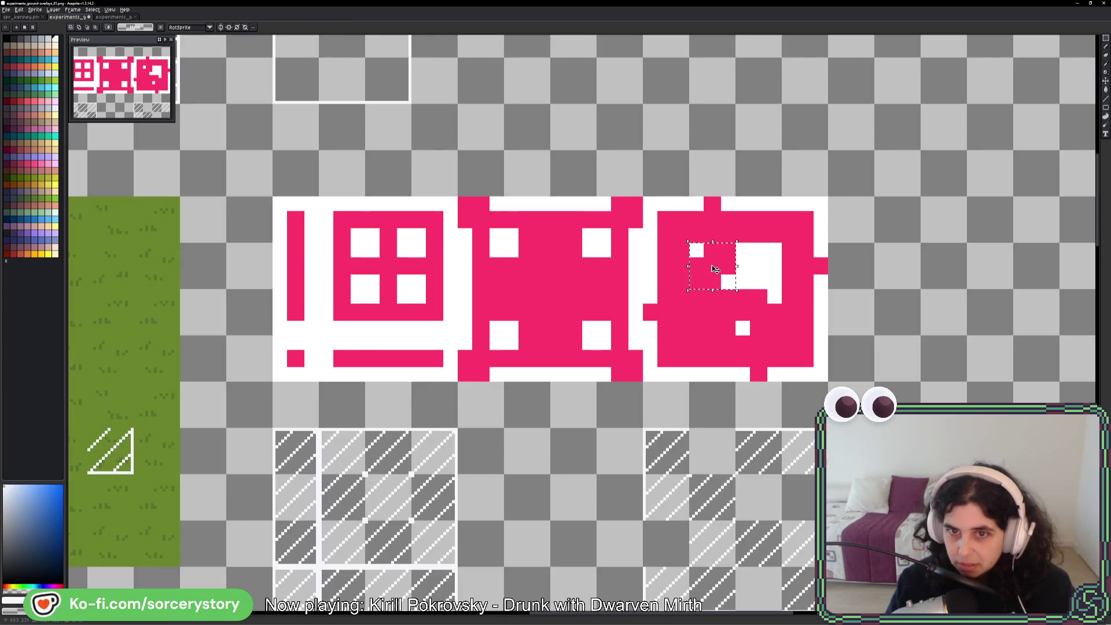
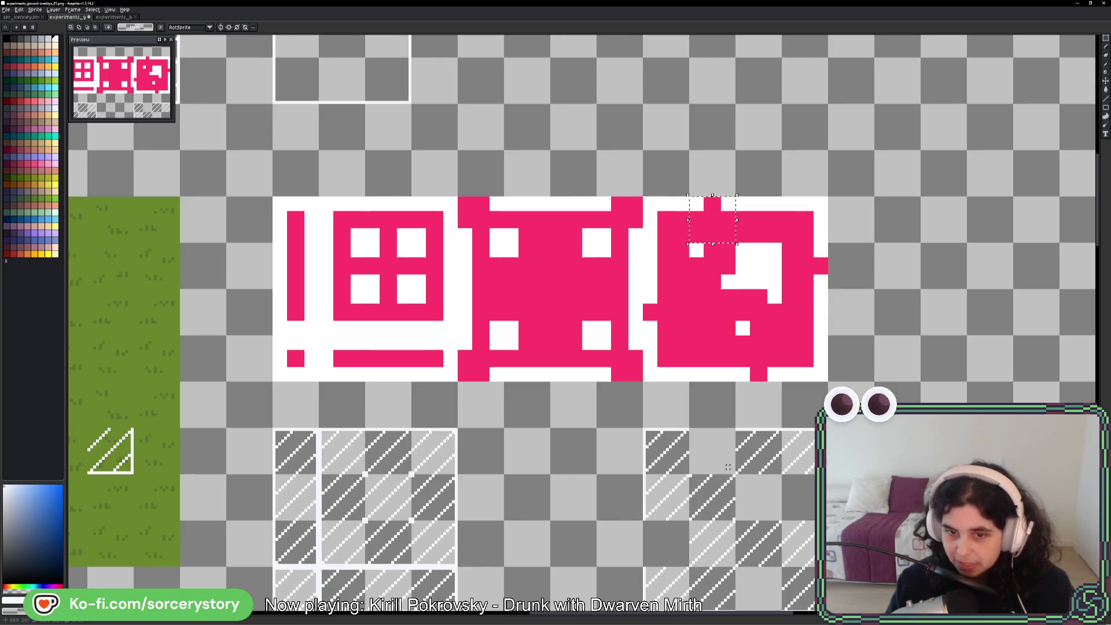
- Paste the copied hatch cell into the empty slot of the right hatched tile and commit it
key(ctrl+v)
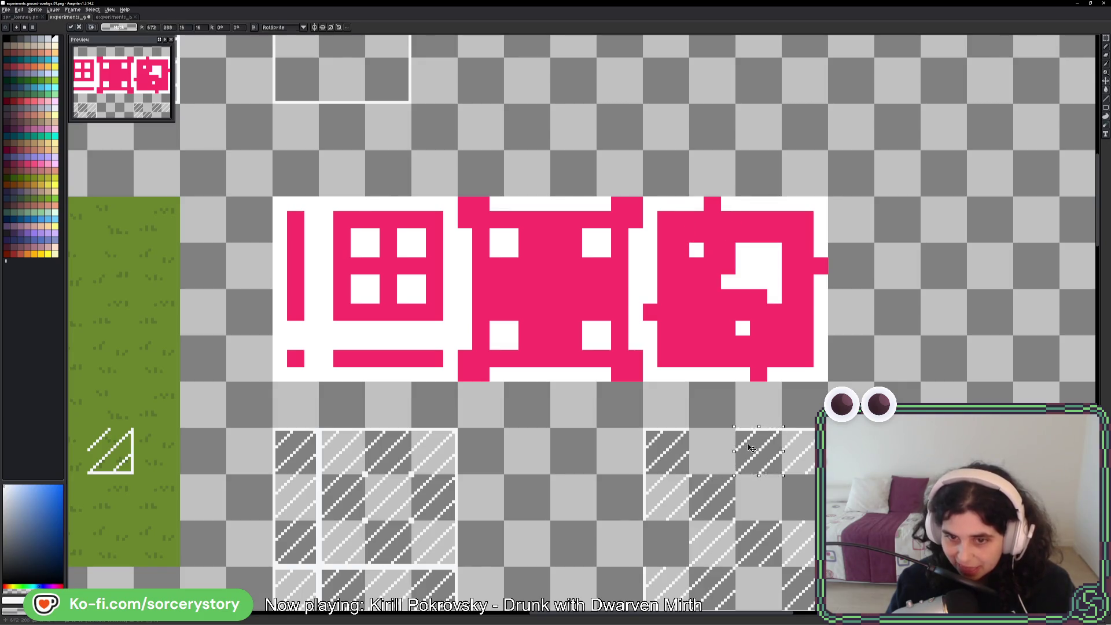
drag(760, 452, 718, 451)
key(Return)
- Repaint the stray white line pixels along the tile's top edge in grey with the Pencil
scroll(715, 445, up, 6)
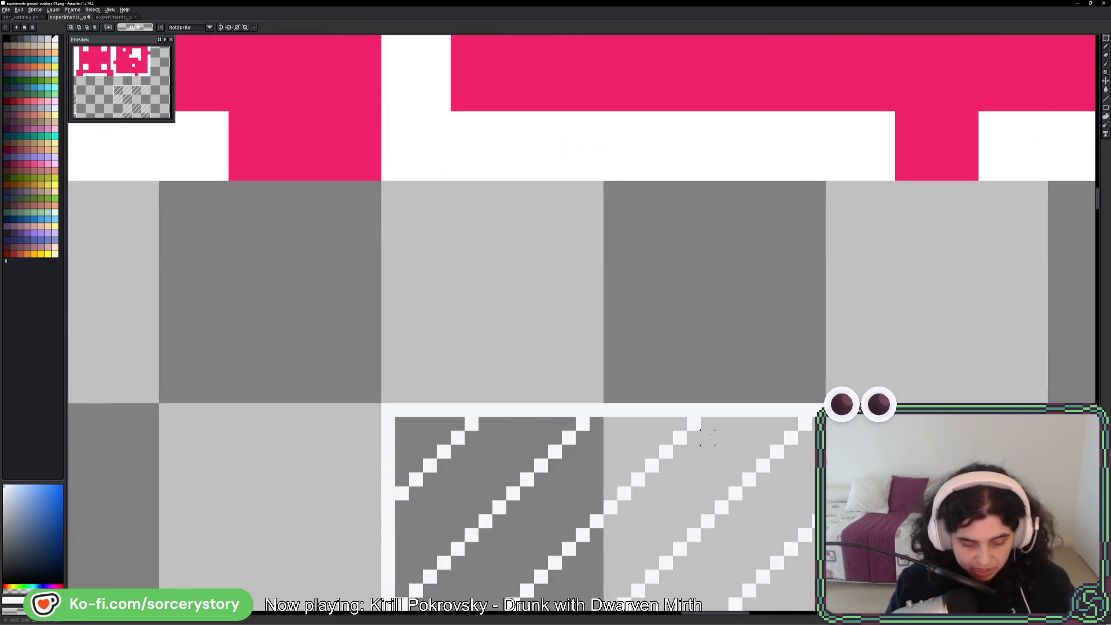
key(b)
drag(643, 410, 794, 411)
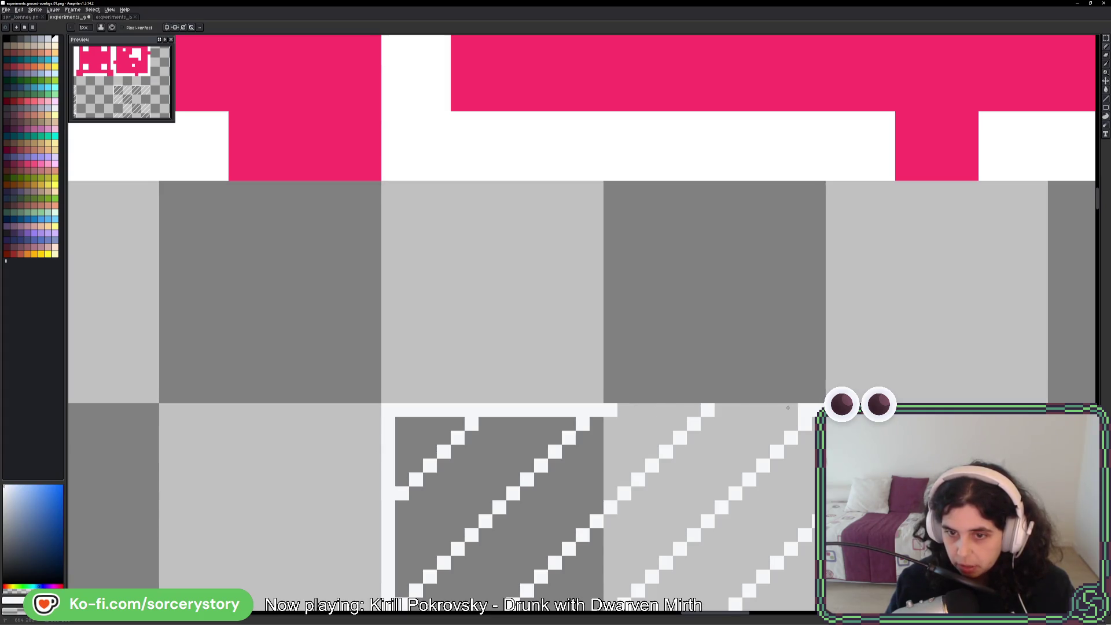
scroll(803, 411, down, 2)
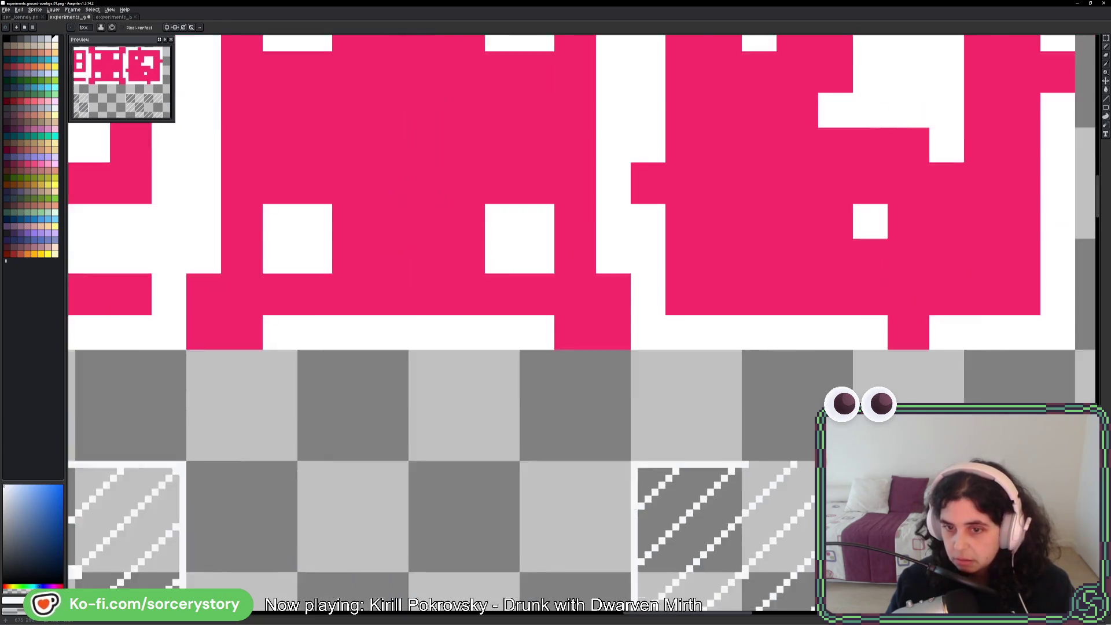
drag(847, 483, 759, 386)
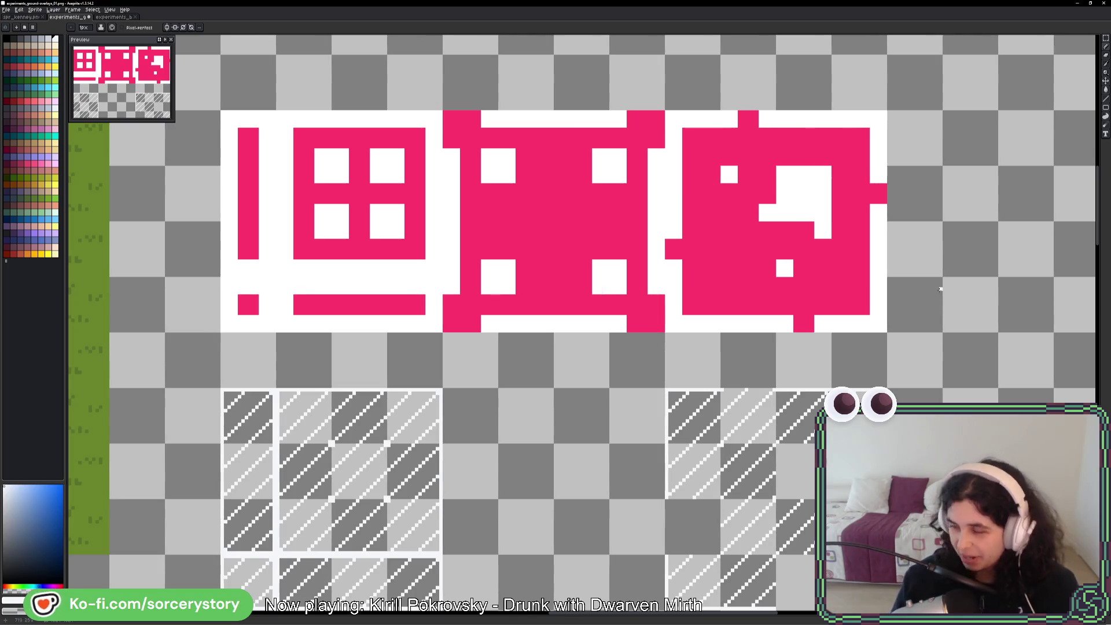
- Select one cell of the right hatched tile and paint its light edge strip dark grey
click(1104, 61)
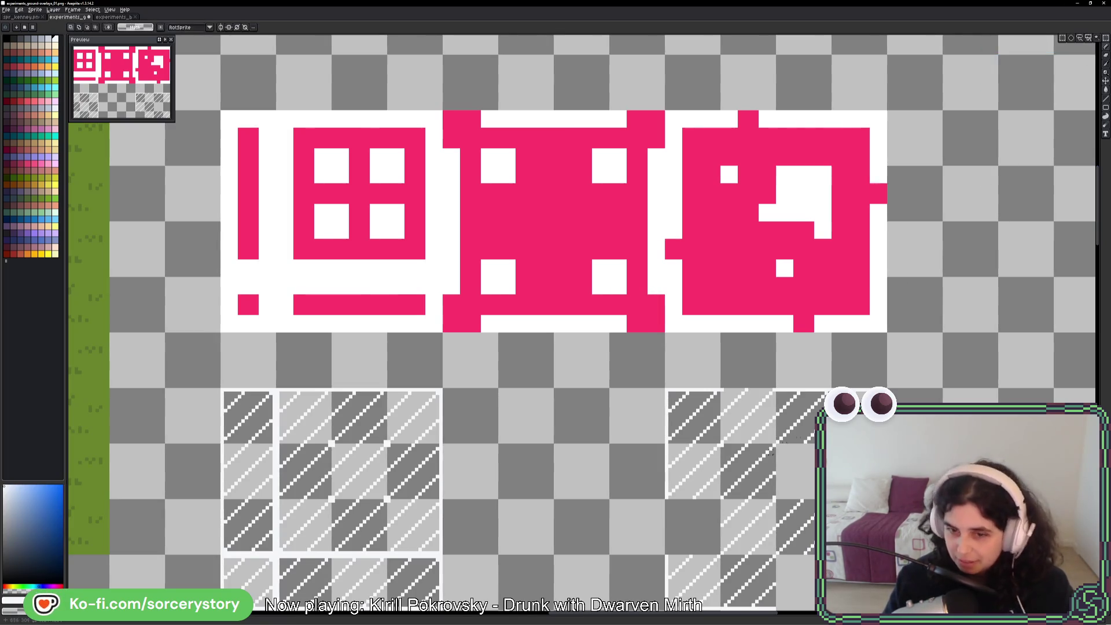
mouse_move(388, 460)
mouse_down()
mouse_move(350, 406)
mouse_move(403, 445)
mouse_move(819, 416)
mouse_up()
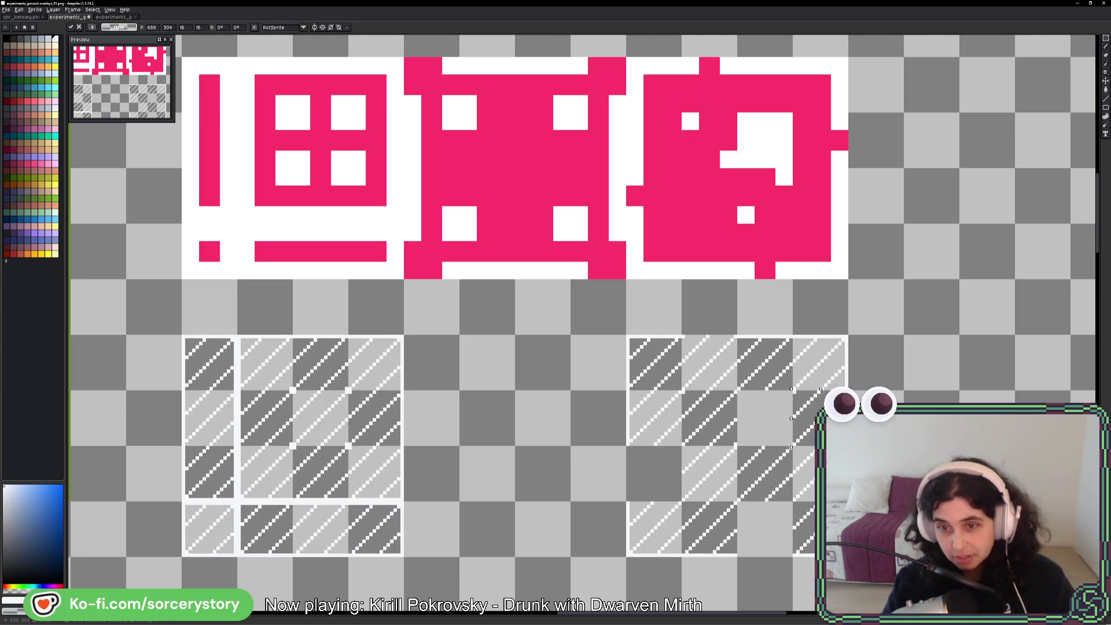
scroll(838, 425, up, 3)
scroll(838, 419, up, 1)
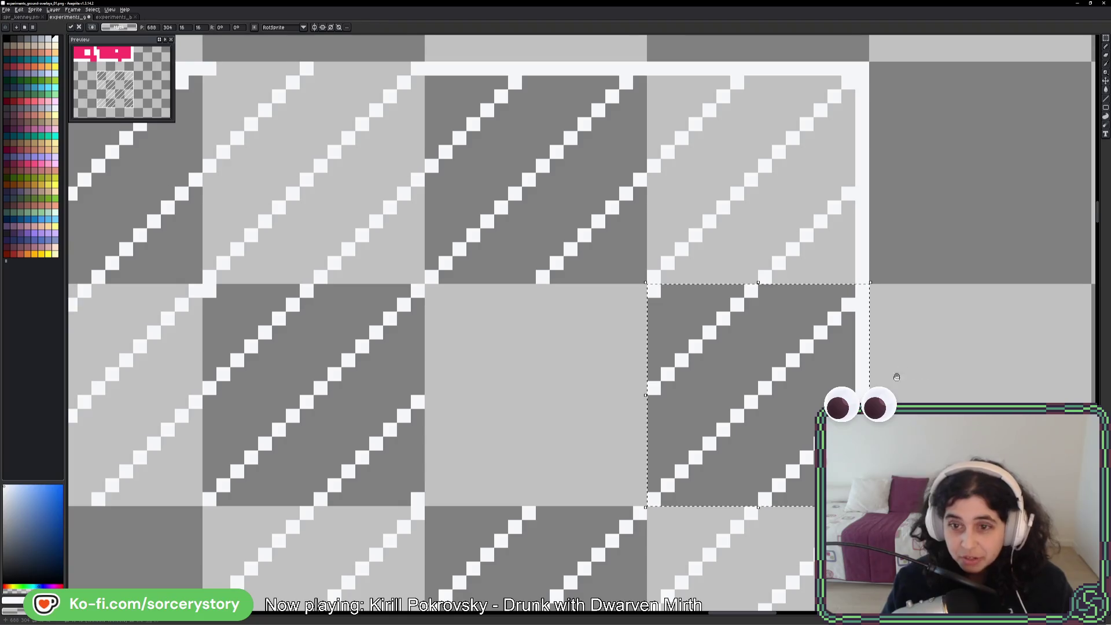
drag(866, 366, 823, 355)
key(b)
drag(819, 286, 817, 378)
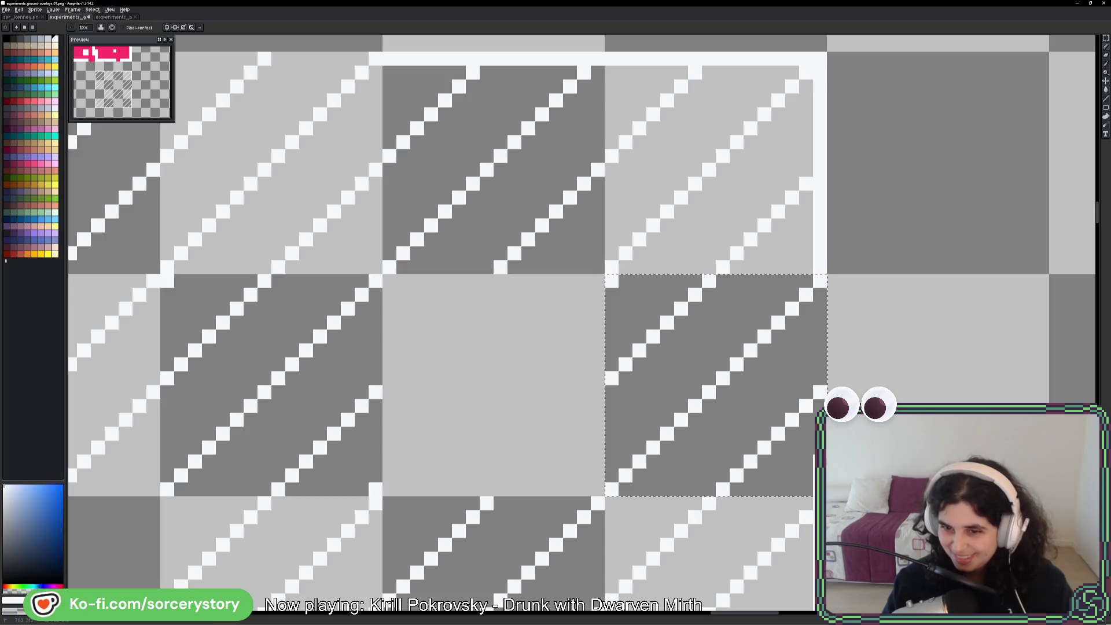
scroll(960, 382, down, 5)
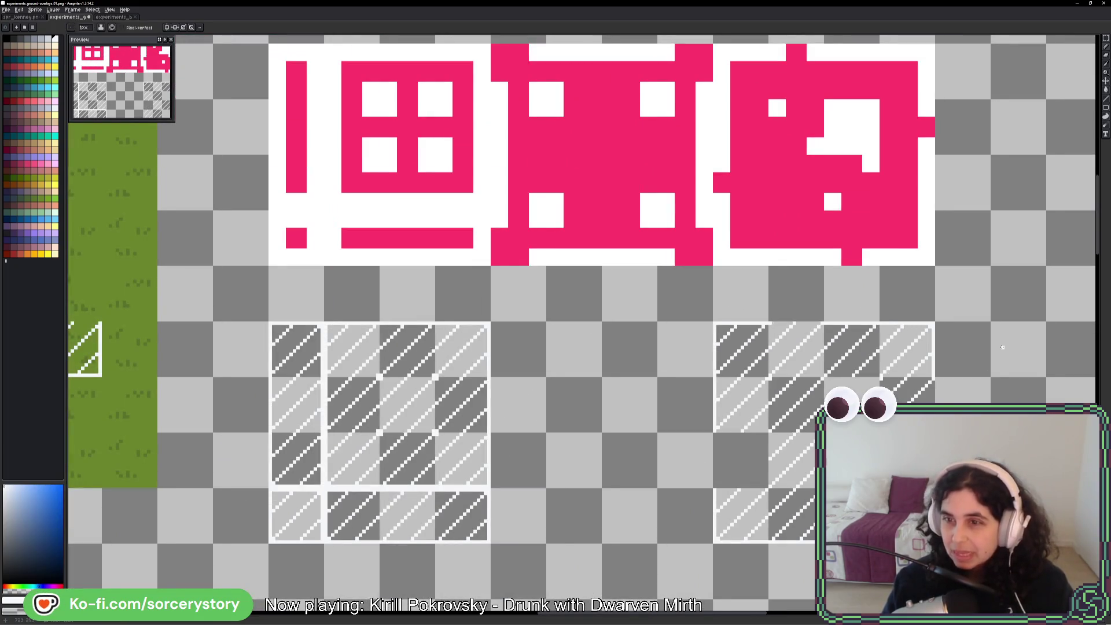
- Move a hatched cell into a gap of the right tile and deselect to commit it
click(1105, 38)
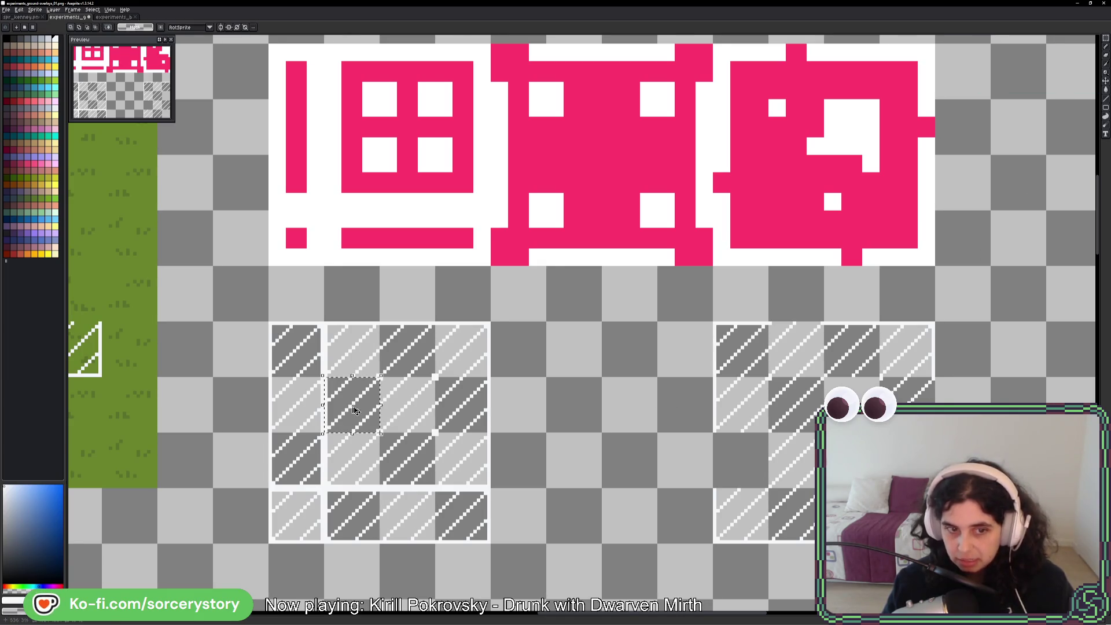
mouse_move(355, 411)
mouse_down()
mouse_move(521, 461)
mouse_move(715, 459)
mouse_up()
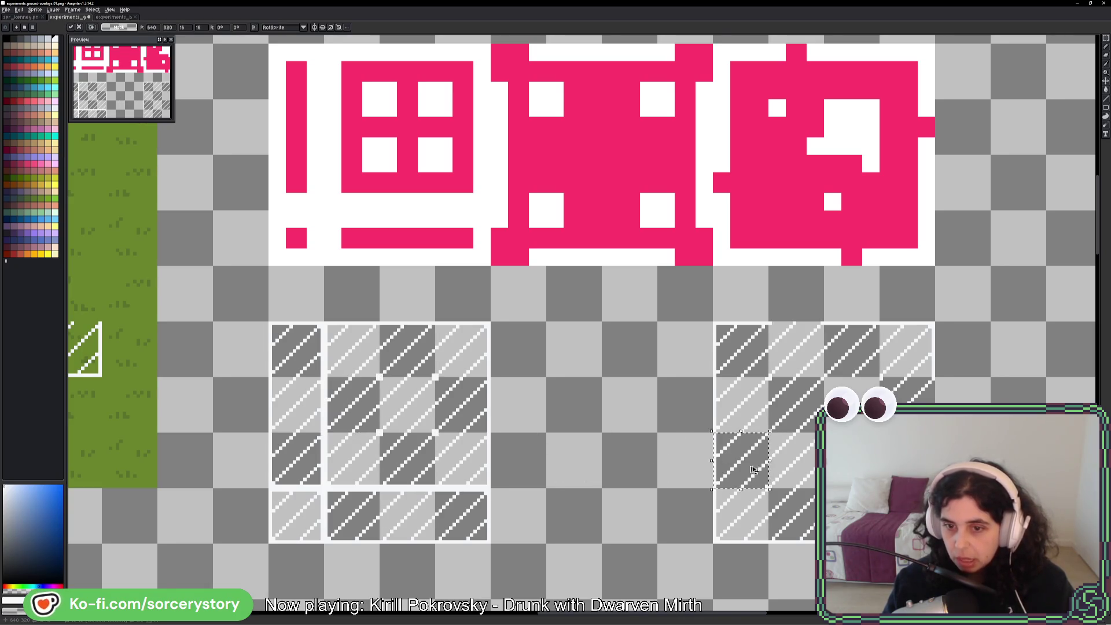
key(ctrl+d)
scroll(763, 486, up, 1)
key(b)
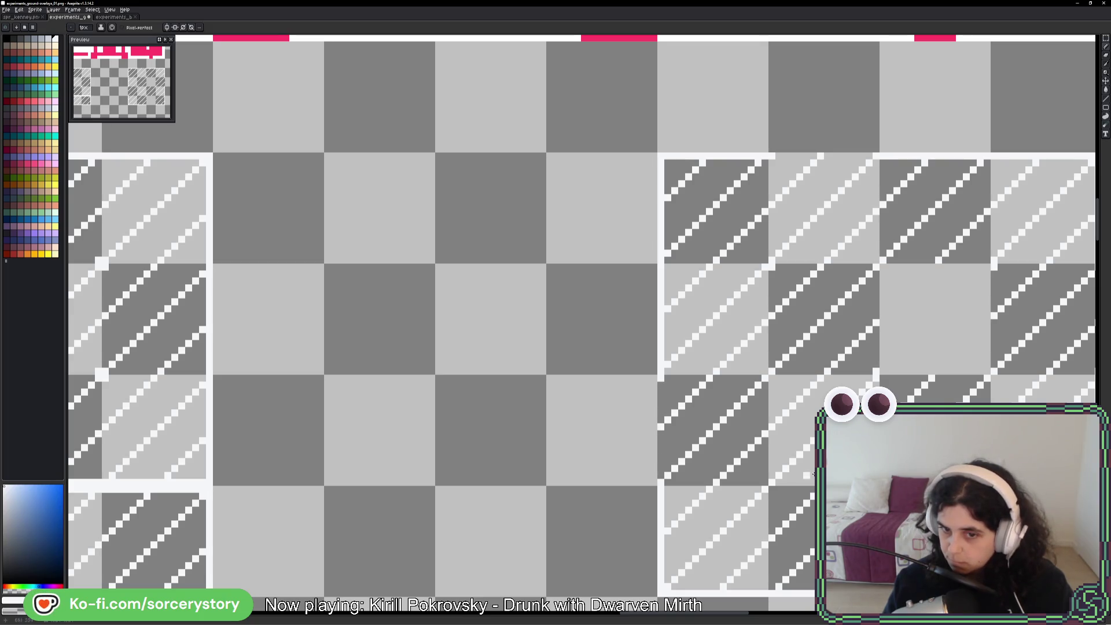
scroll(813, 473, down, 3)
scroll(581, 324, right, 3)
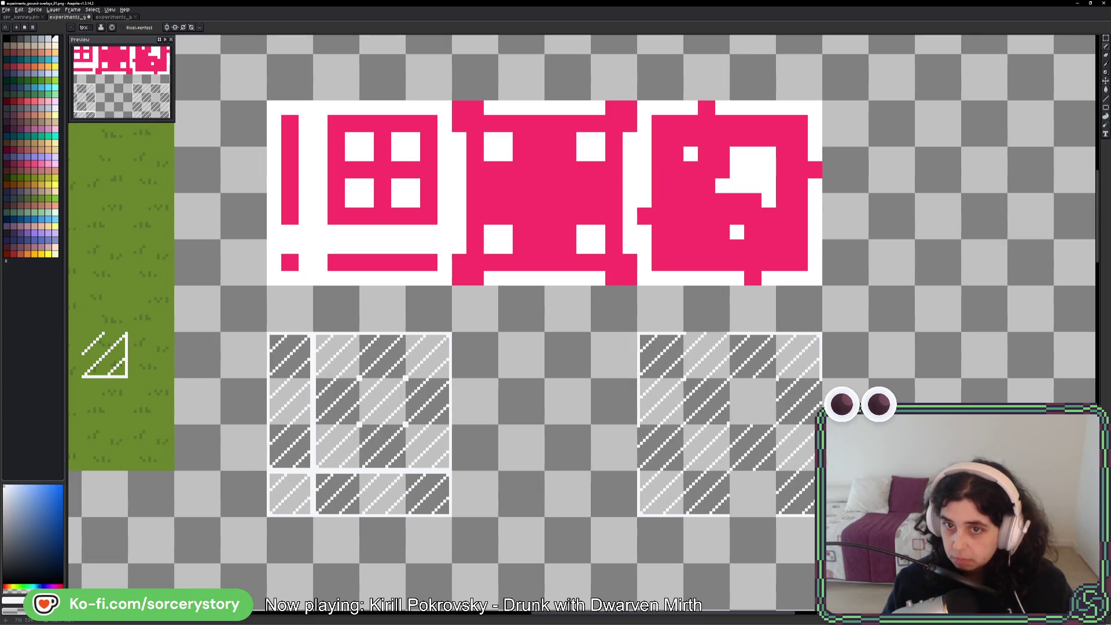
scroll(780, 400, up, 5)
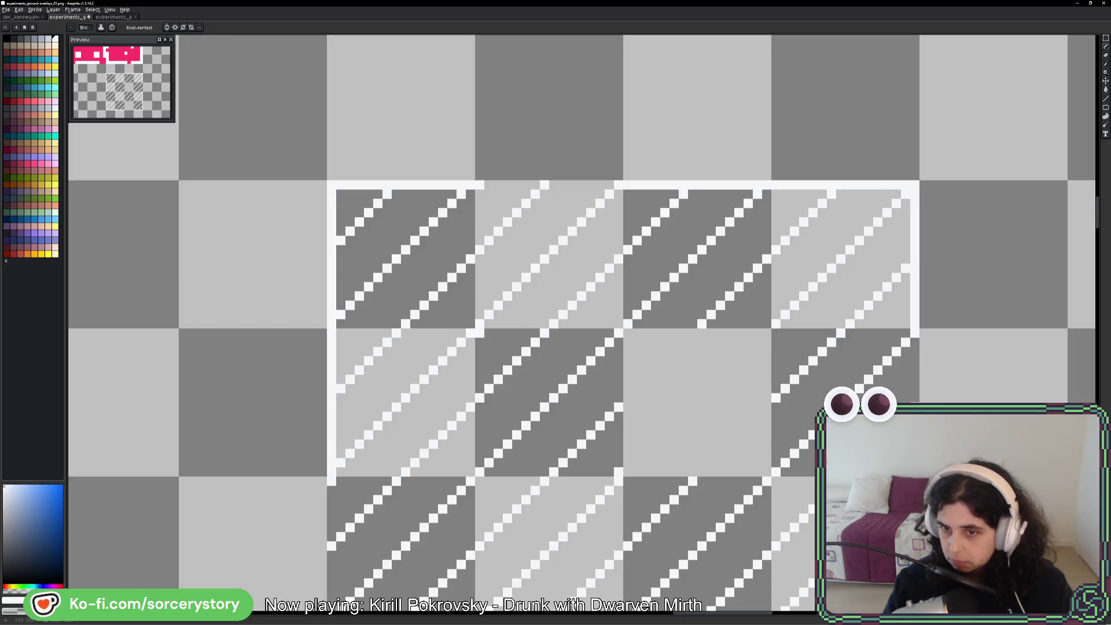
scroll(943, 437, down, 5)
drag(948, 432, 830, 341)
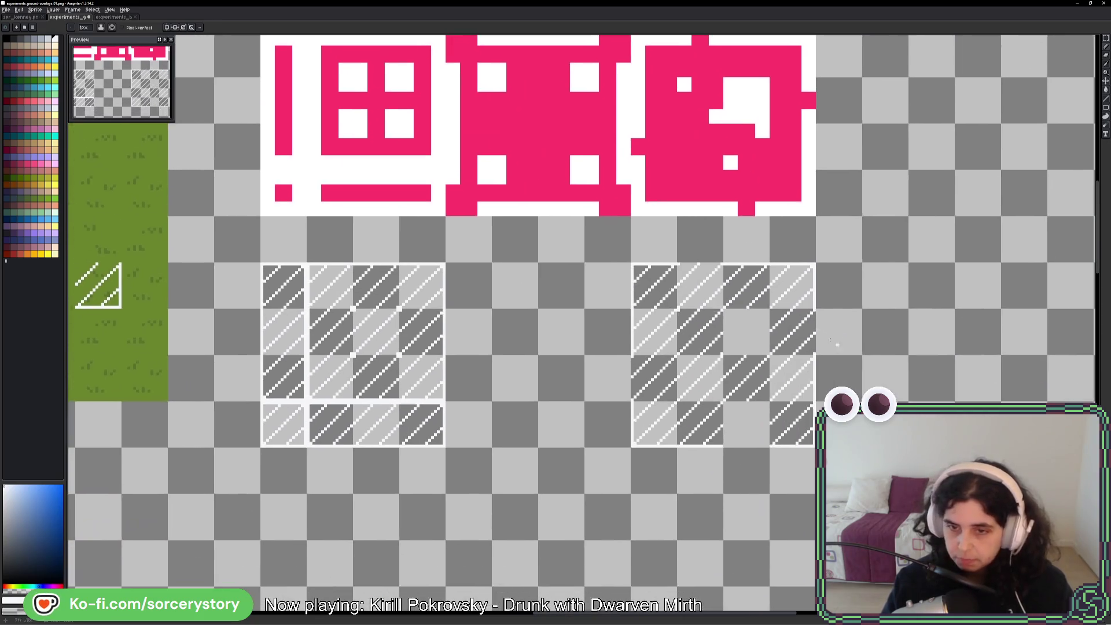
- Duplicate another hatched cell into the tile's empty slot and repaint the white bottom pixel row grey
click(1106, 38)
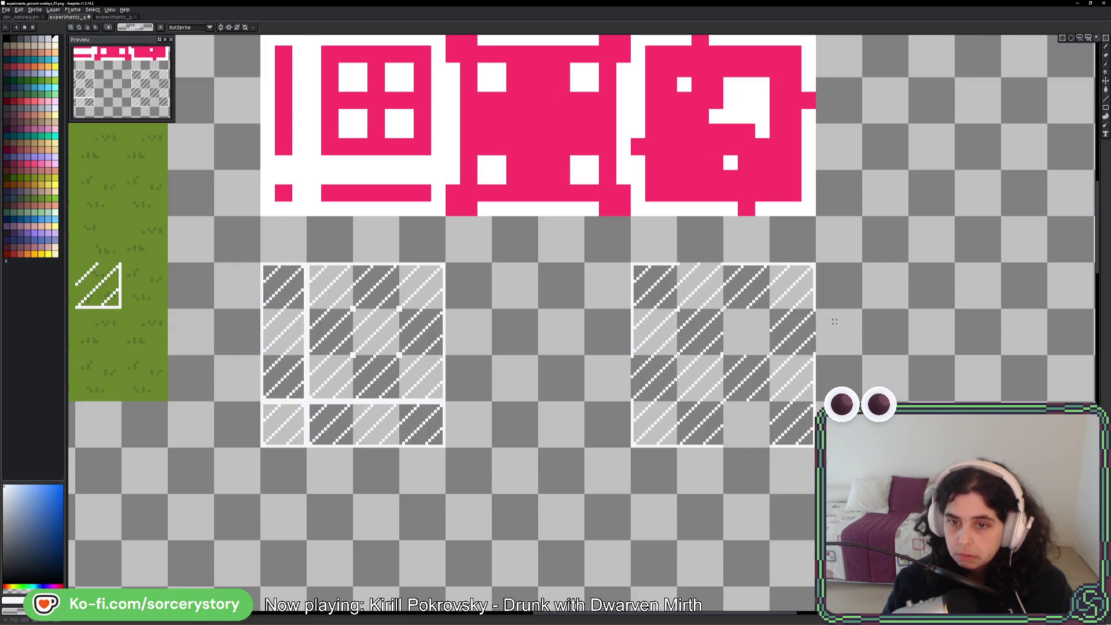
mouse_move(354, 356)
mouse_down()
mouse_move(398, 398)
mouse_move(740, 459)
mouse_move(741, 412)
mouse_up()
key(b)
scroll(738, 413, up, 5)
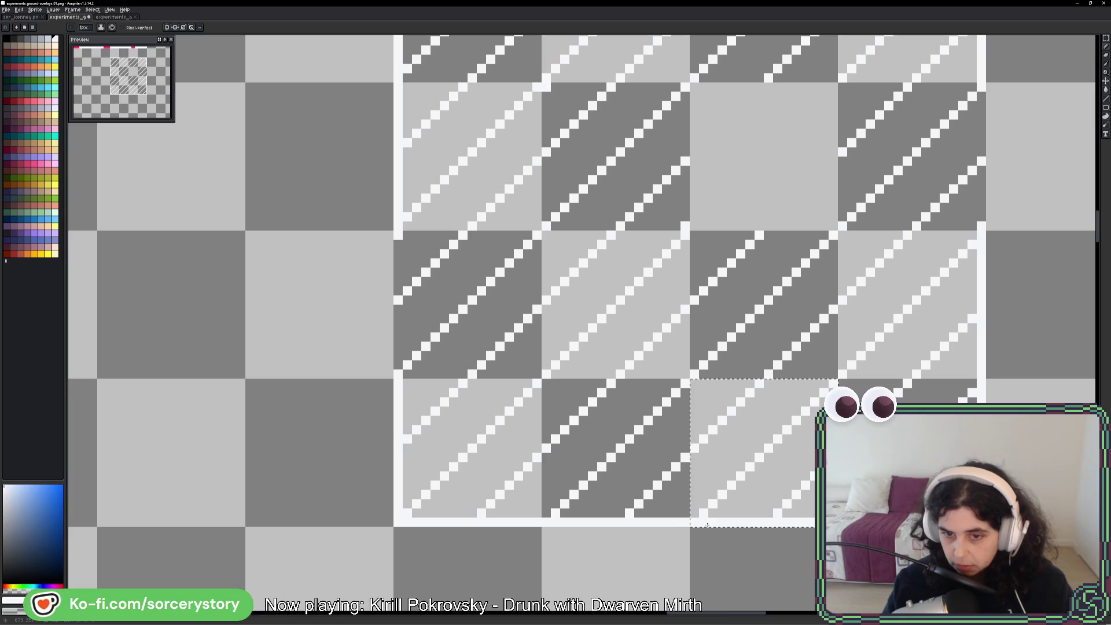
drag(750, 524, 769, 524)
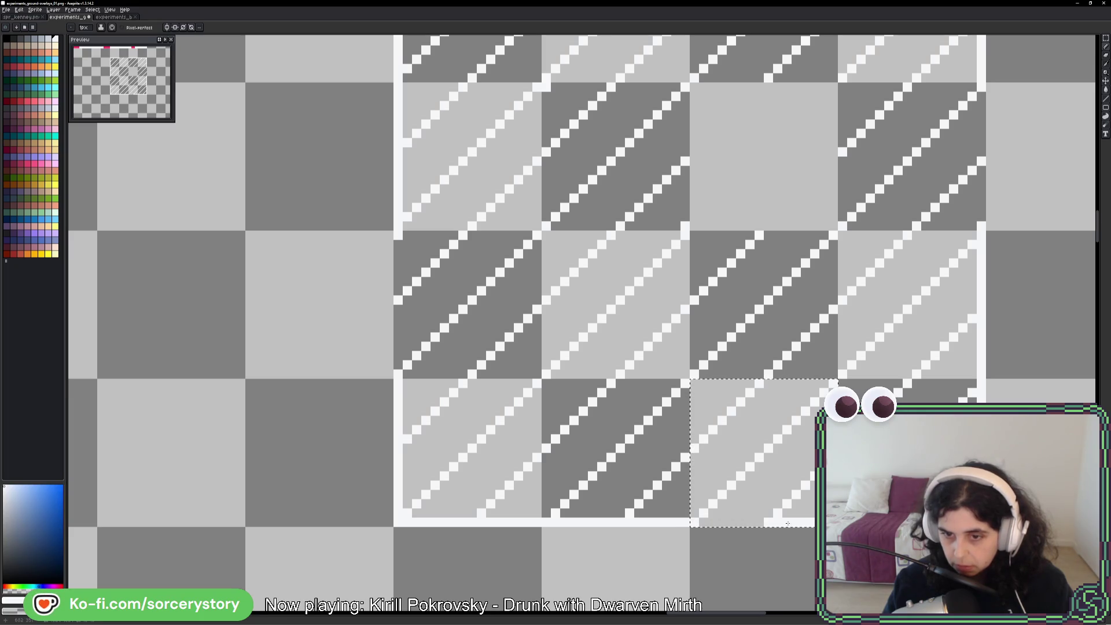
scroll(905, 485, down, 1)
scroll(941, 471, down, 2)
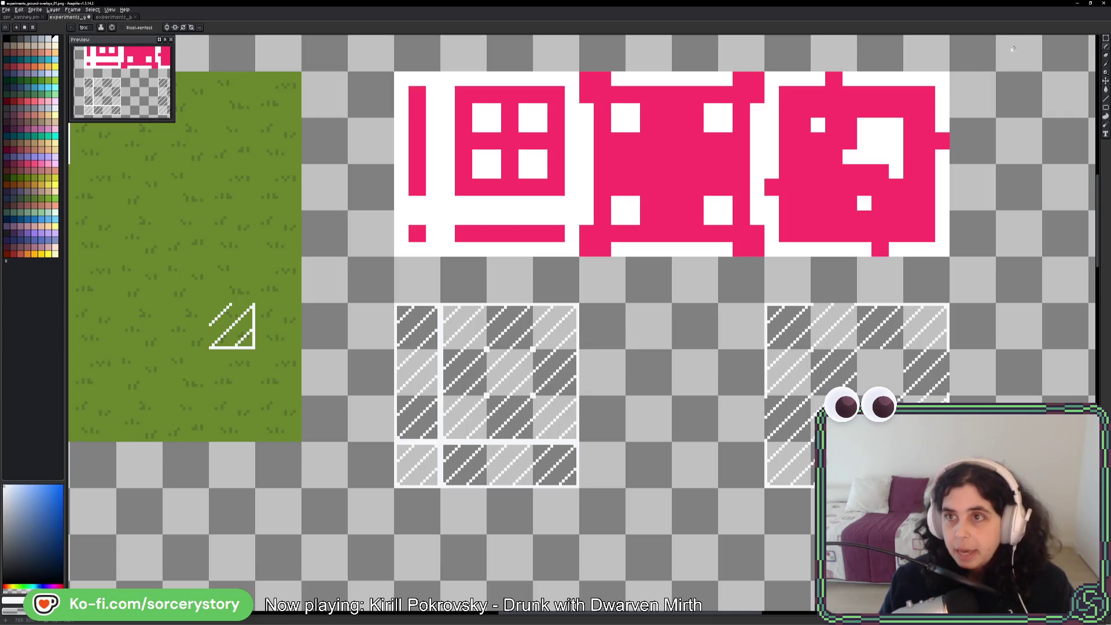
click(1106, 41)
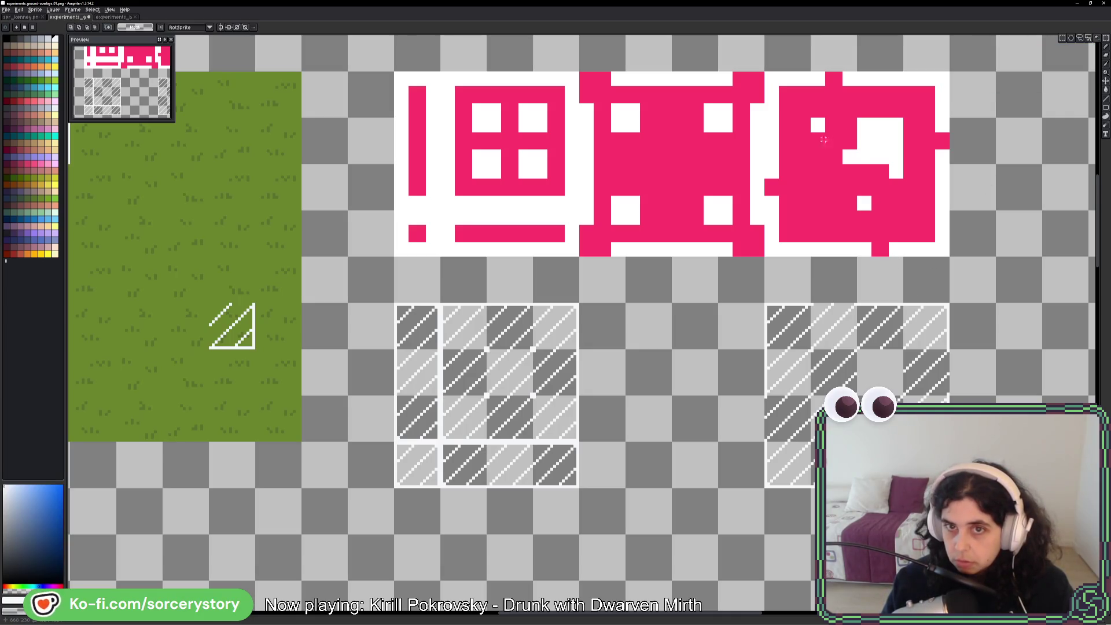
drag(581, 73, 750, 240)
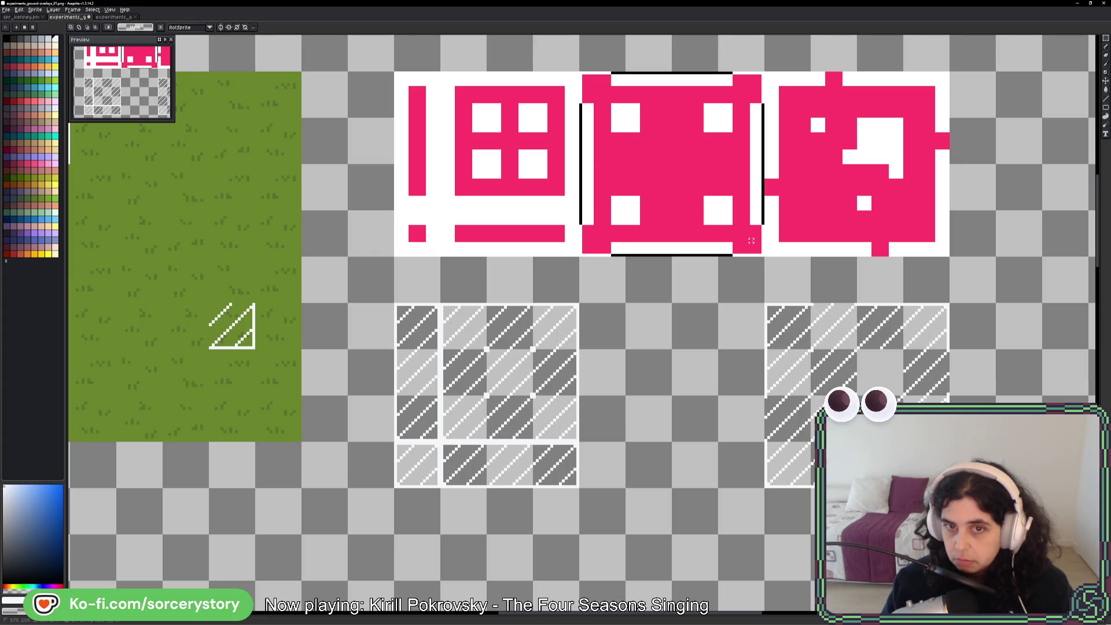
drag(578, 208, 611, 232)
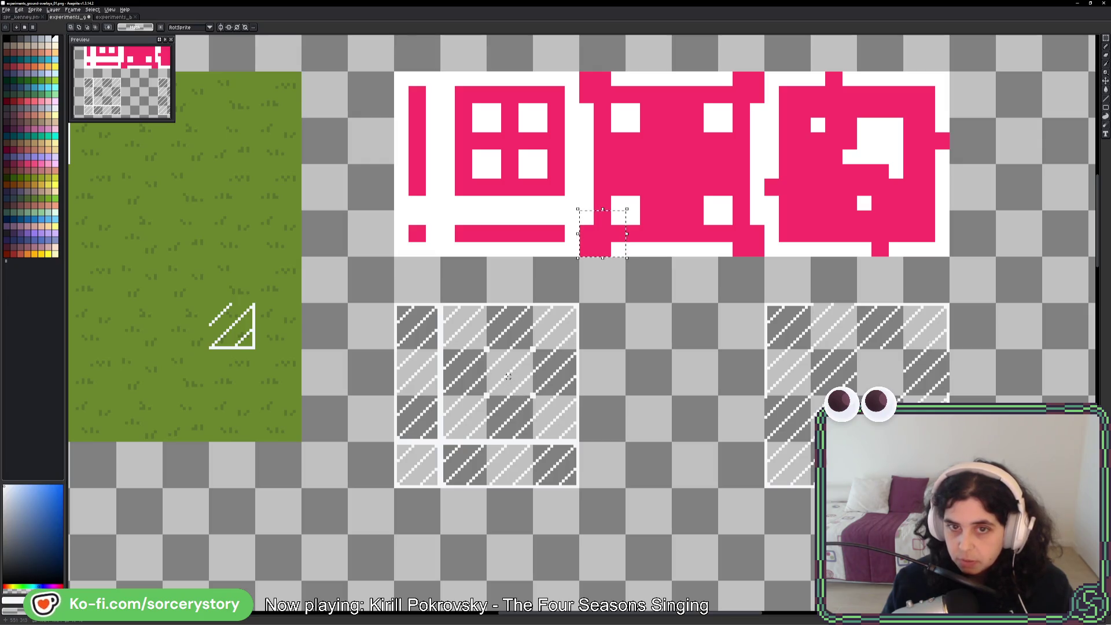
mouse_move(519, 392)
mouse_down()
mouse_move(607, 463)
mouse_move(599, 321)
mouse_move(748, 330)
mouse_move(746, 463)
mouse_up()
key(Return)
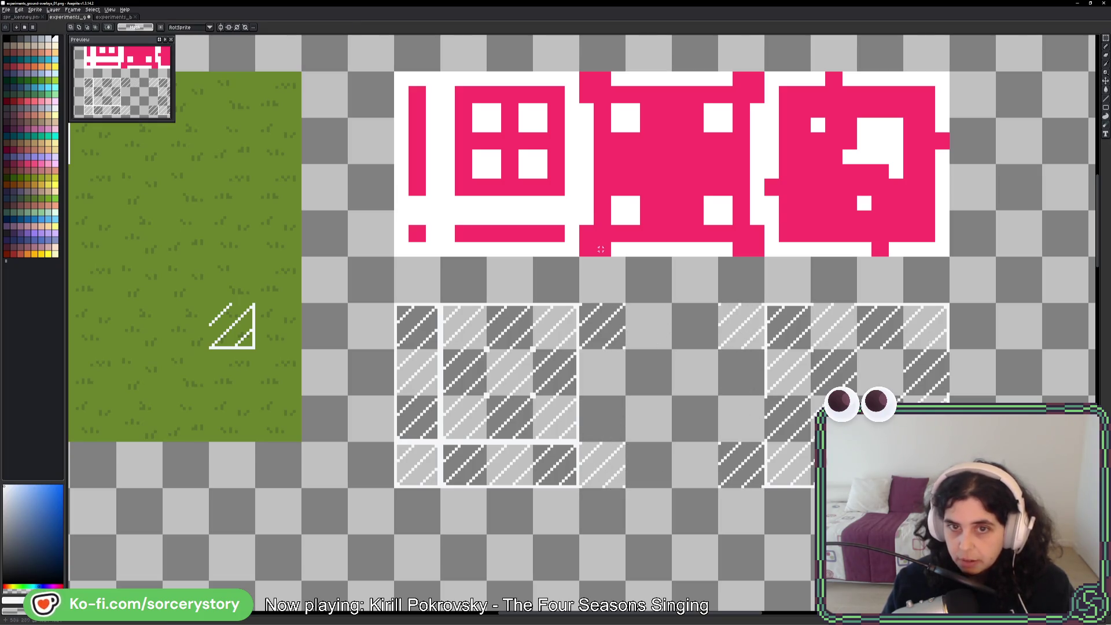
drag(583, 215, 598, 245)
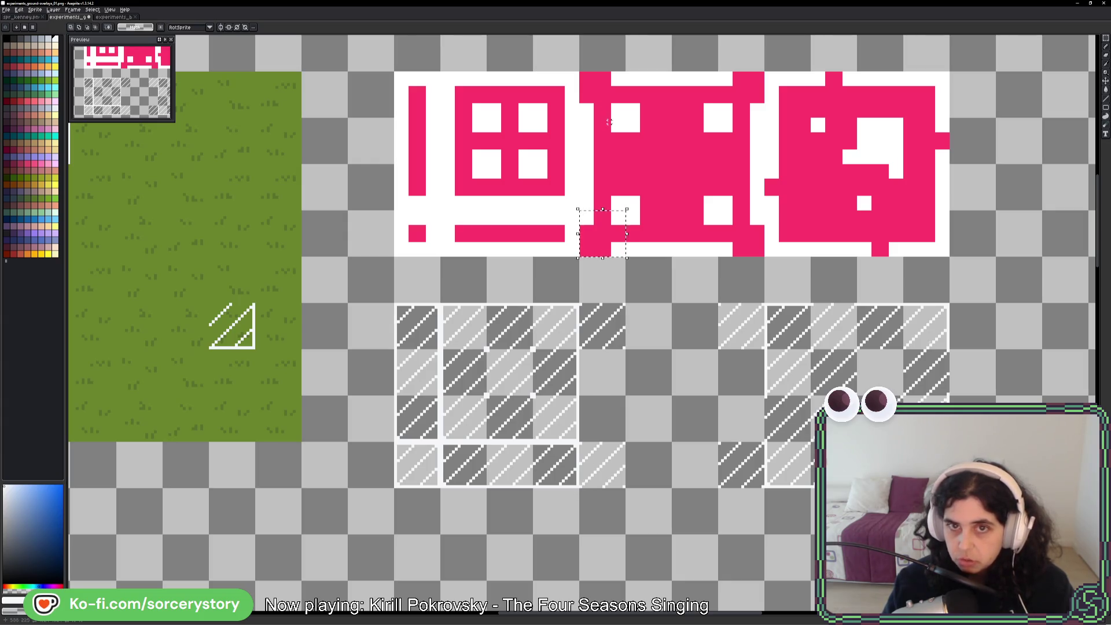
click(605, 96)
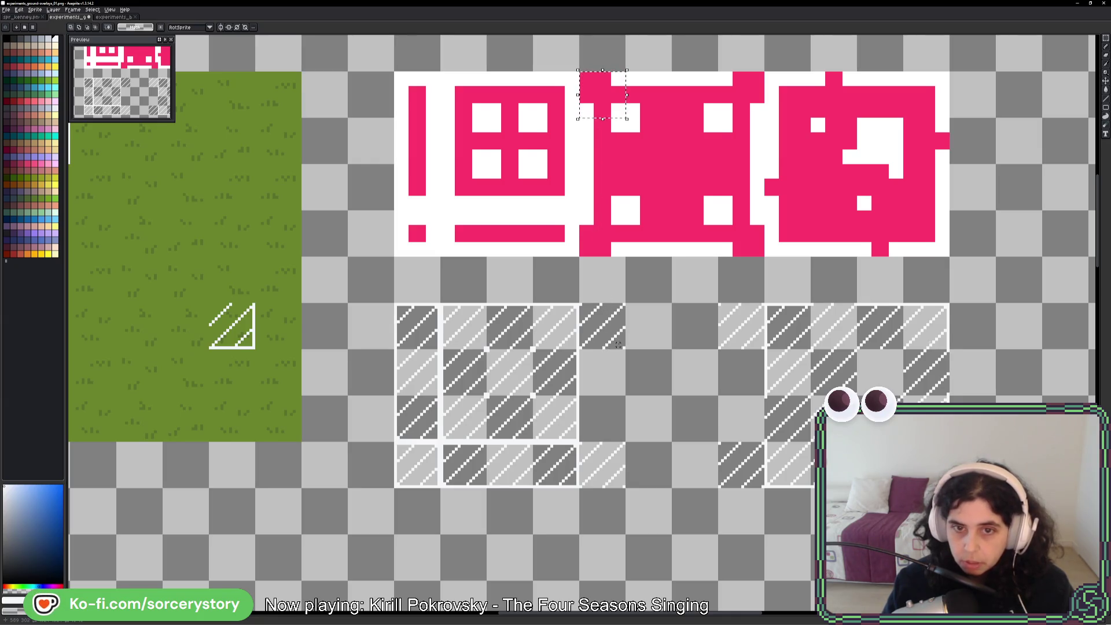
scroll(618, 344, up, 1)
scroll(620, 334, down, 1)
scroll(619, 334, up, 4)
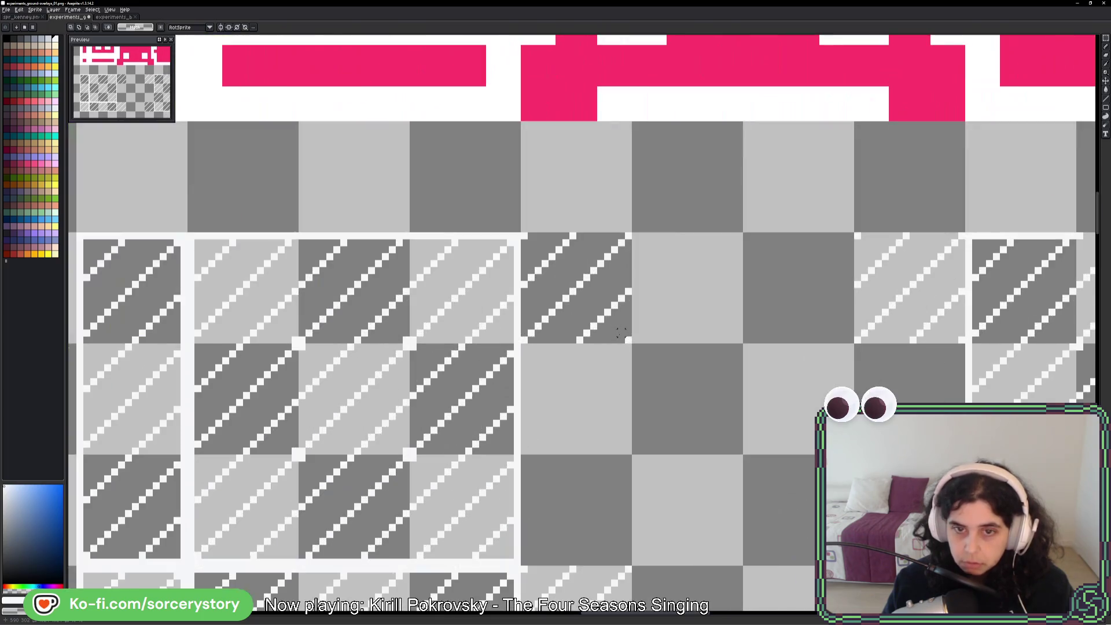
key(b)
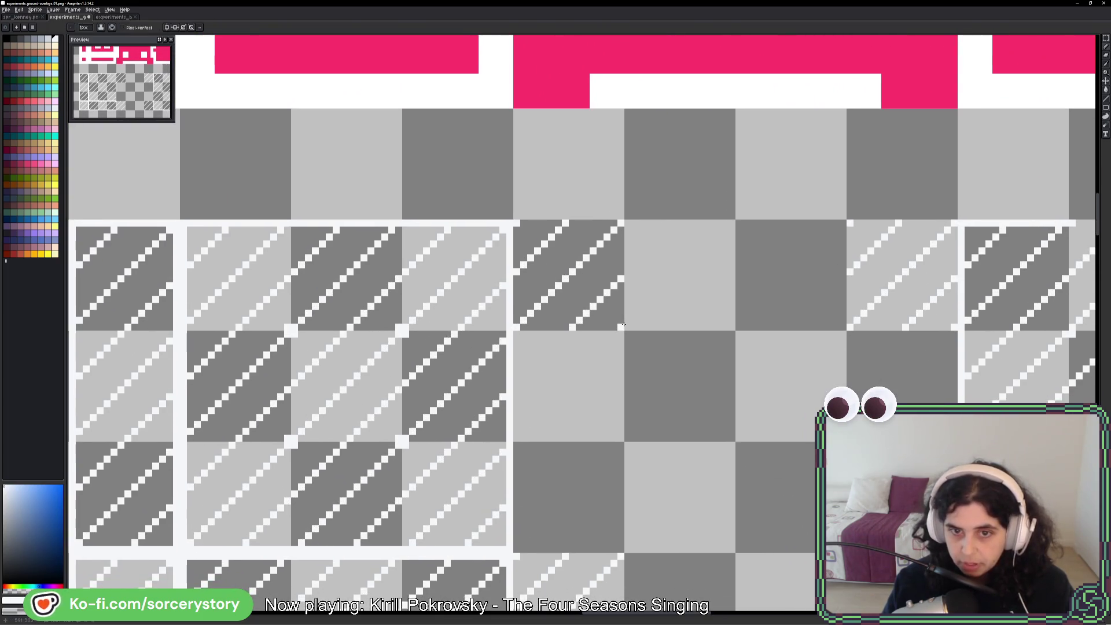
scroll(642, 321, down, 4)
drag(741, 287, 681, 328)
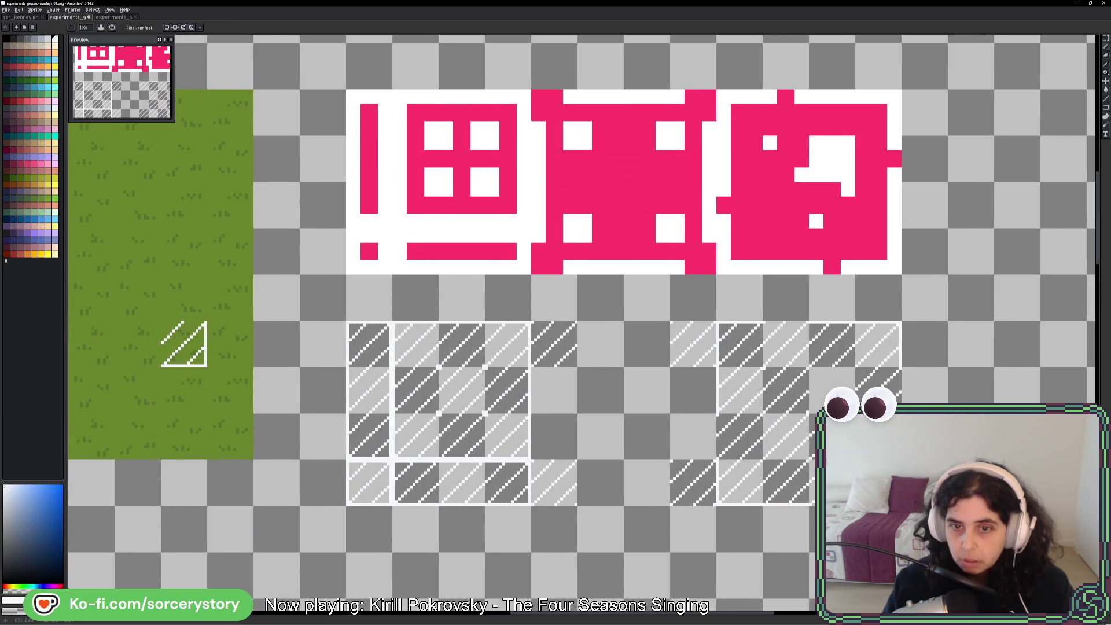
scroll(689, 341, up, 4)
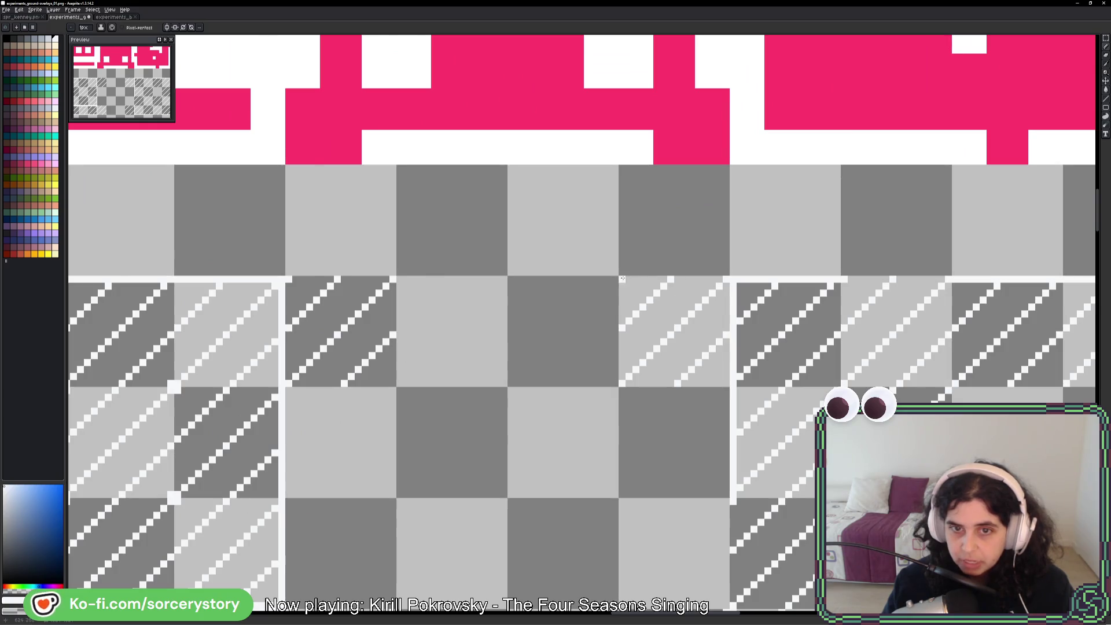
scroll(664, 349, down, 4)
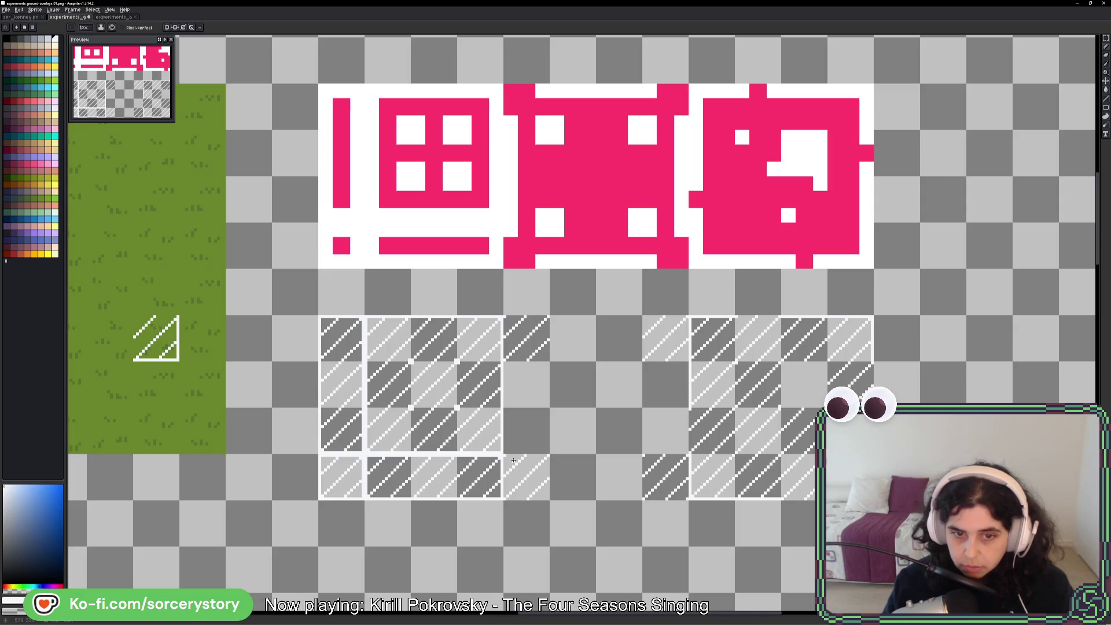
key(v)
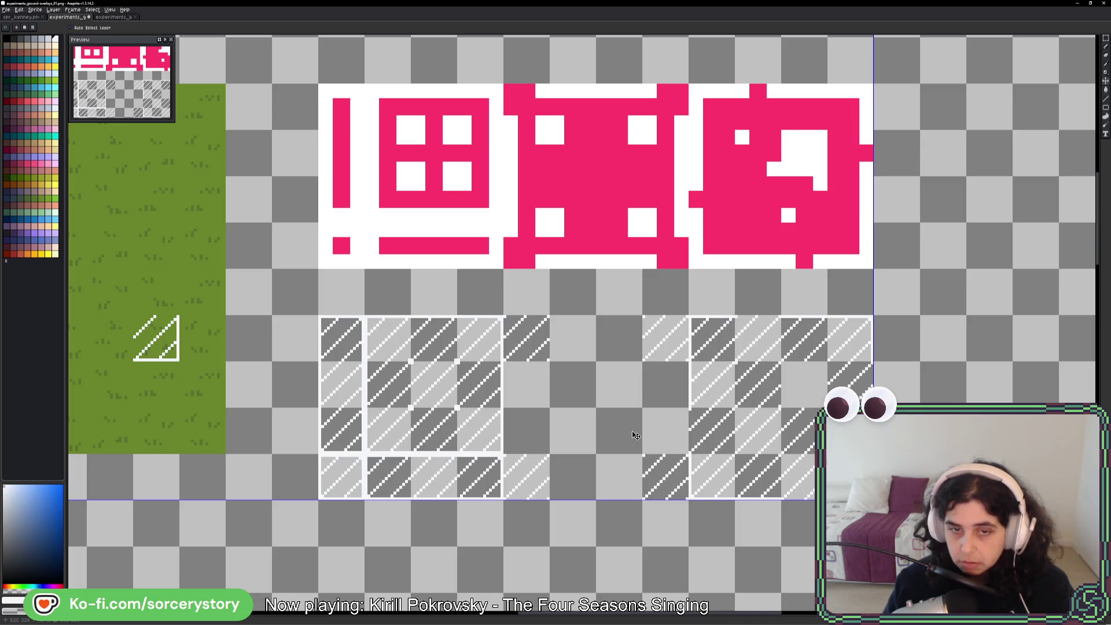
key(b)
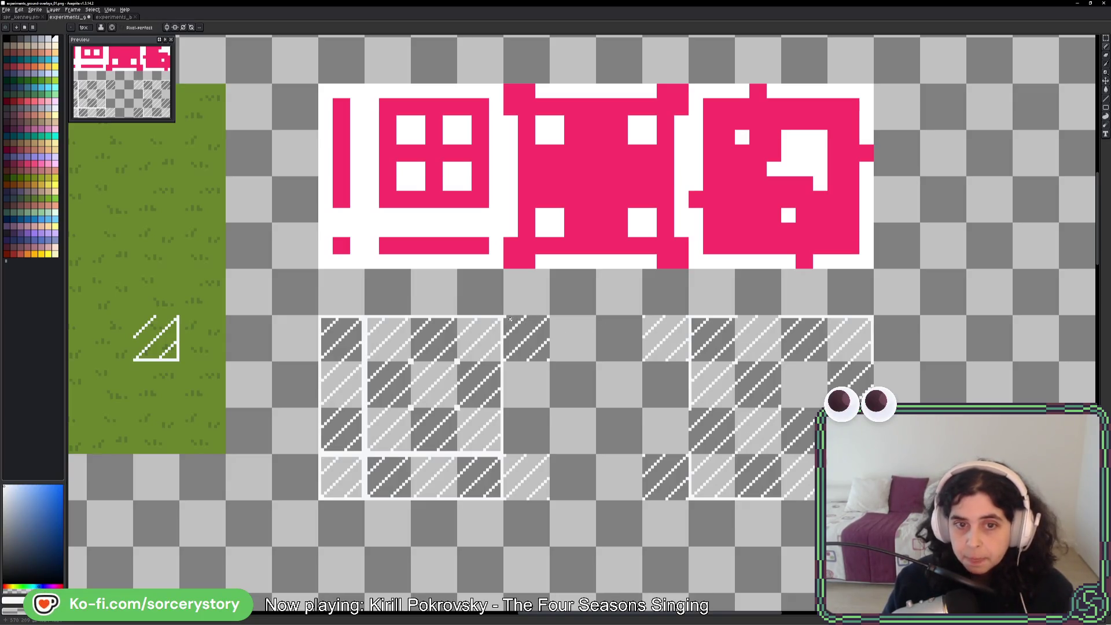
scroll(504, 317, up, 7)
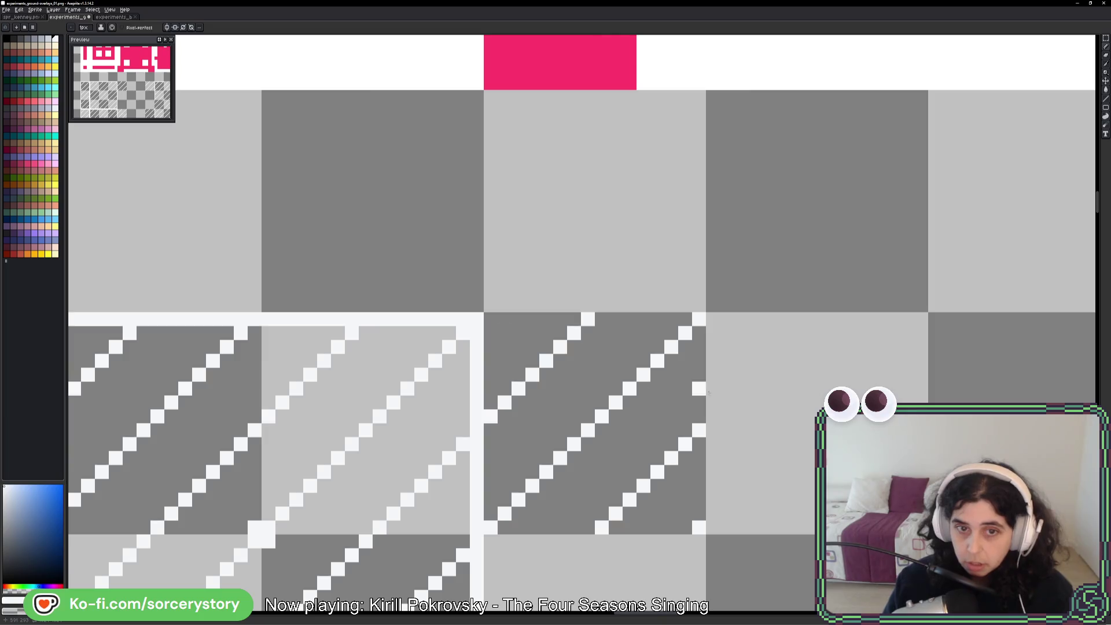
scroll(712, 392, down, 6)
drag(712, 393, 667, 263)
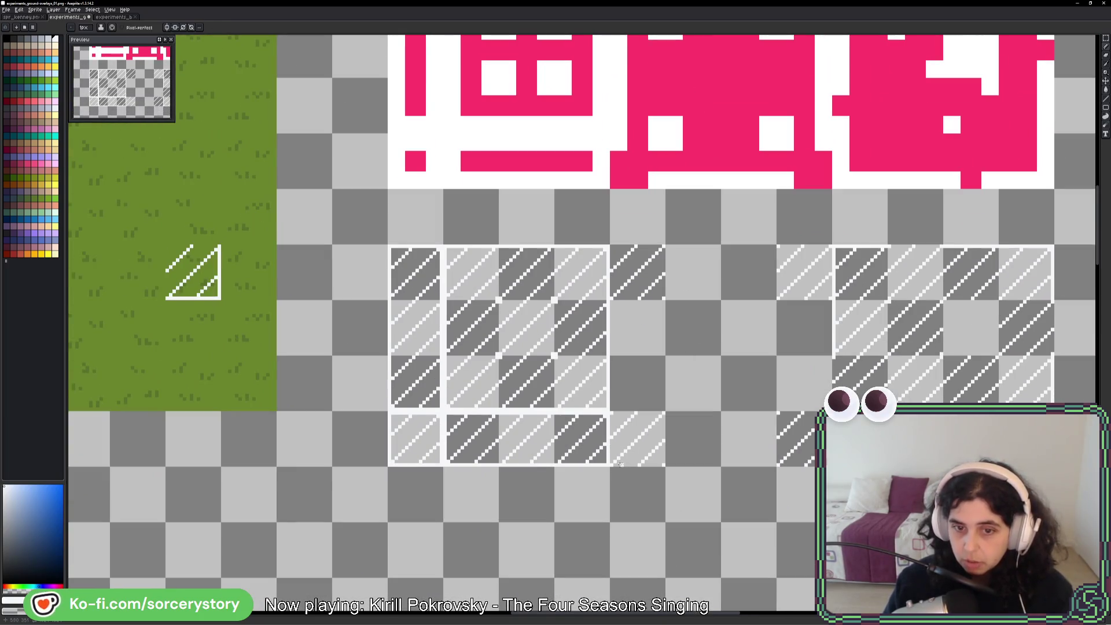
mouse_move(771, 338)
mouse_down()
mouse_move(816, 336)
mouse_move(830, 354)
mouse_move(721, 372)
mouse_move(709, 400)
mouse_up()
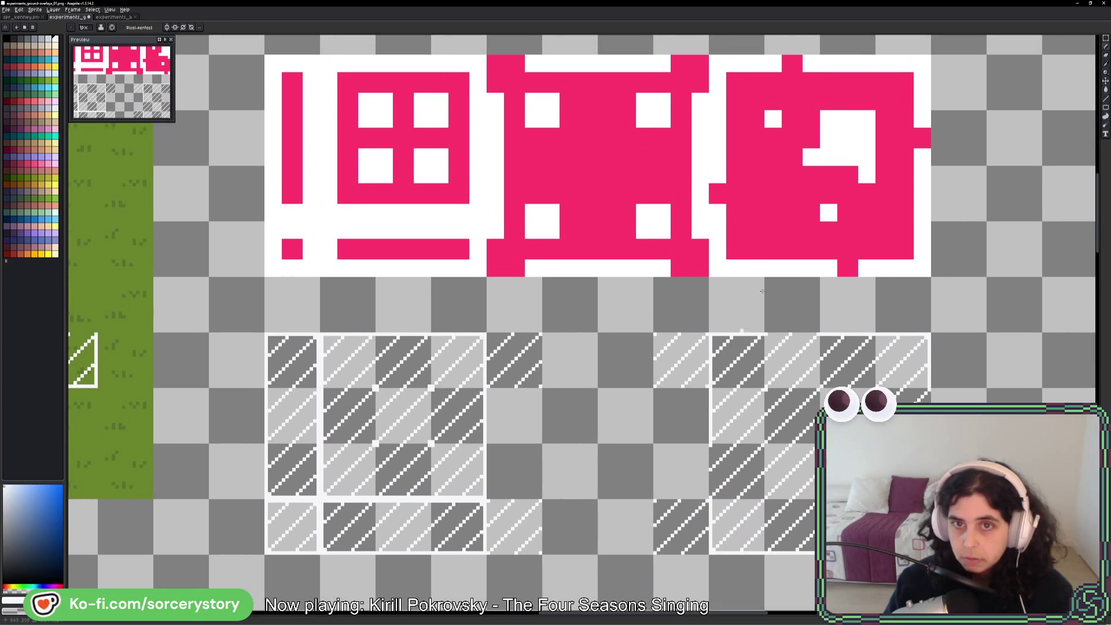
- Select a single hatched tile with the Magic Wand and copy it onto the empty canvas below
key(w)
click(683, 132)
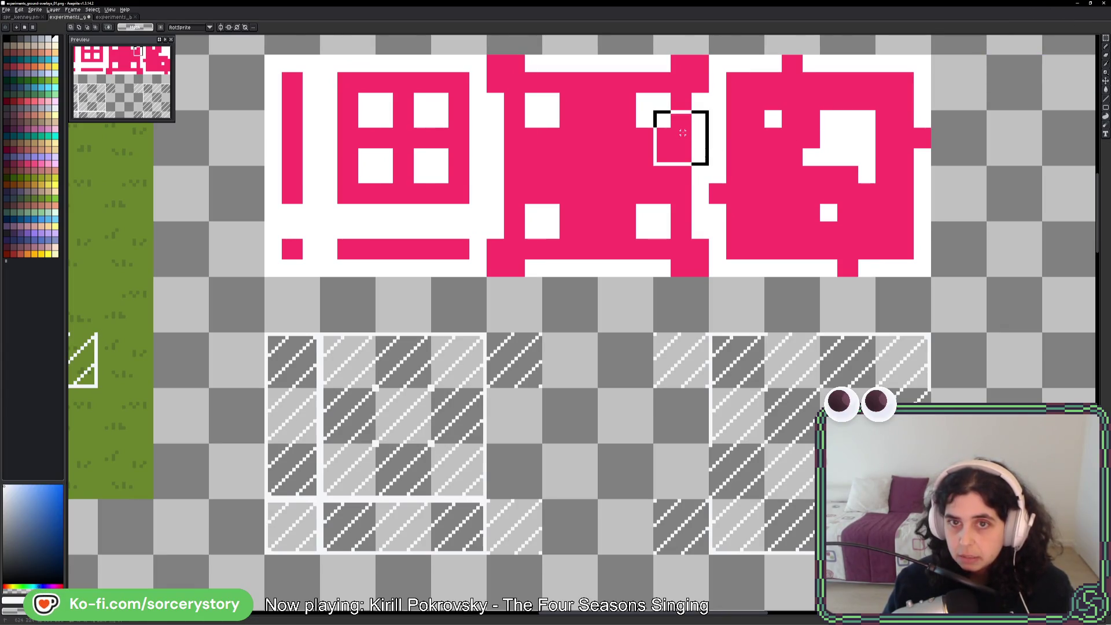
shift+click(675, 191)
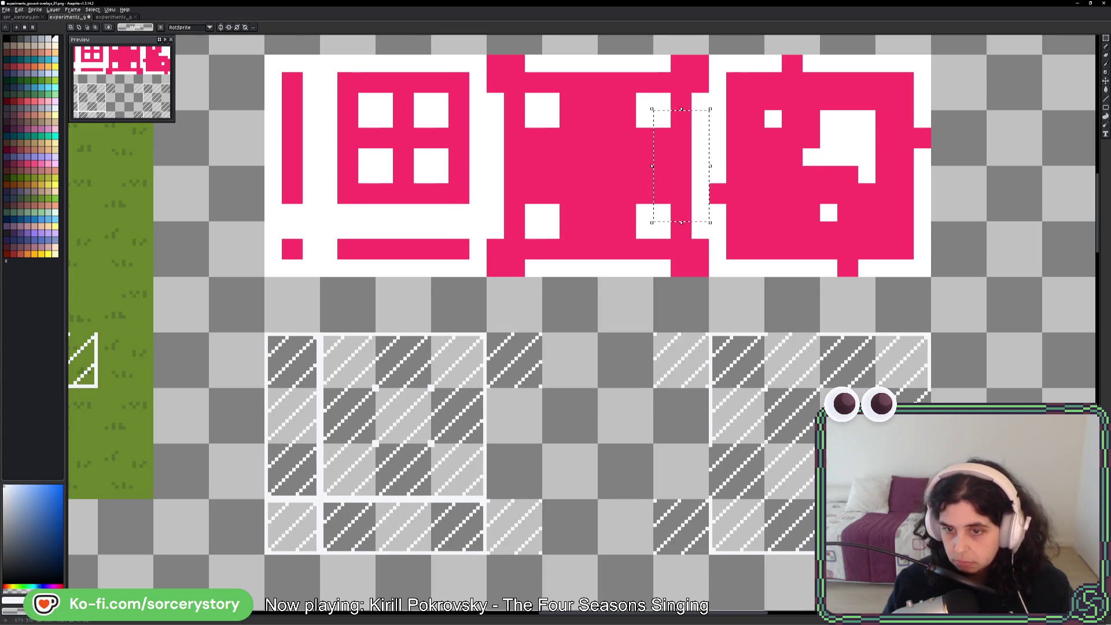
drag(797, 198, 781, 174)
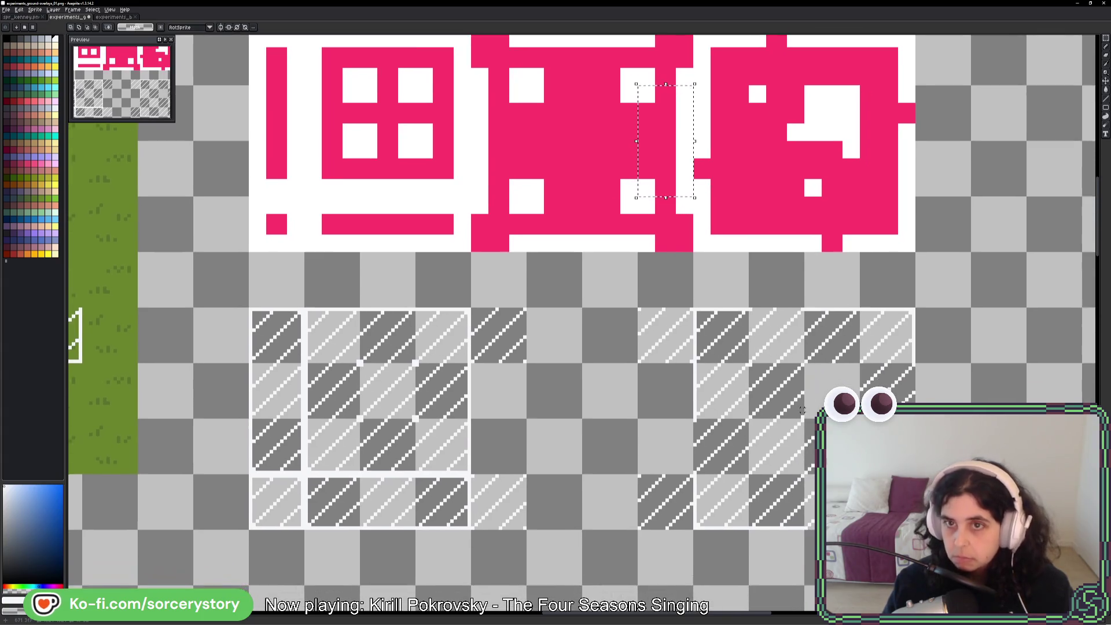
click(781, 173)
mouse_move(792, 453)
mouse_down()
mouse_move(723, 567)
mouse_move(555, 385)
mouse_move(553, 344)
mouse_up()
- Place the tile copy in the empty cell beside the right block, one cell lower, and commit it
scroll(723, 567, down, 5)
scroll(620, 269, up, 3)
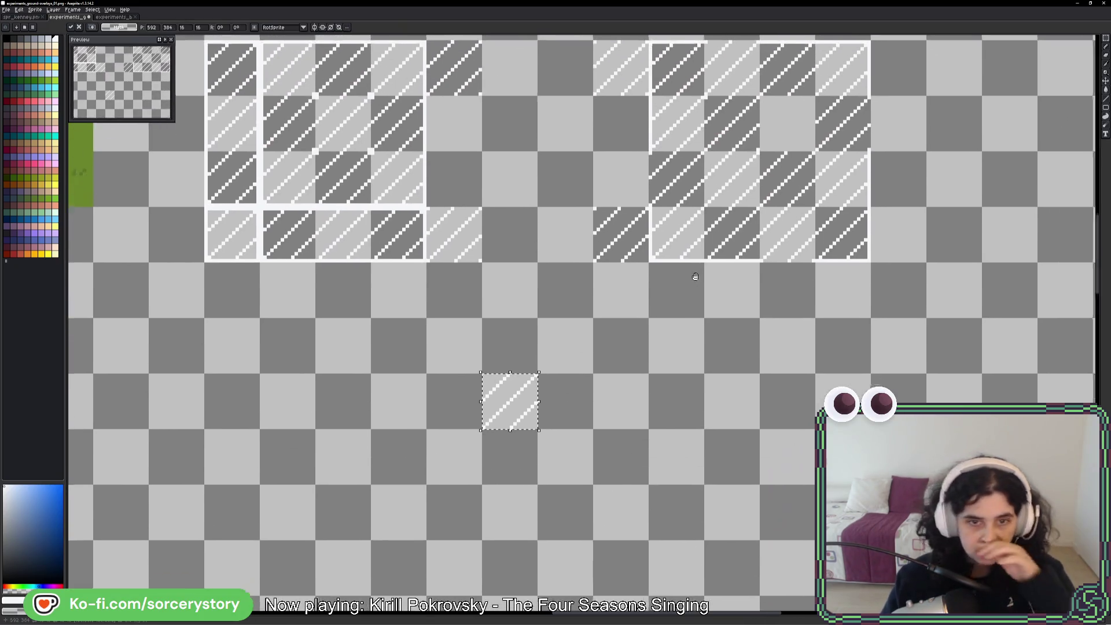
scroll(620, 269, right, 2)
scroll(620, 269, down, 2)
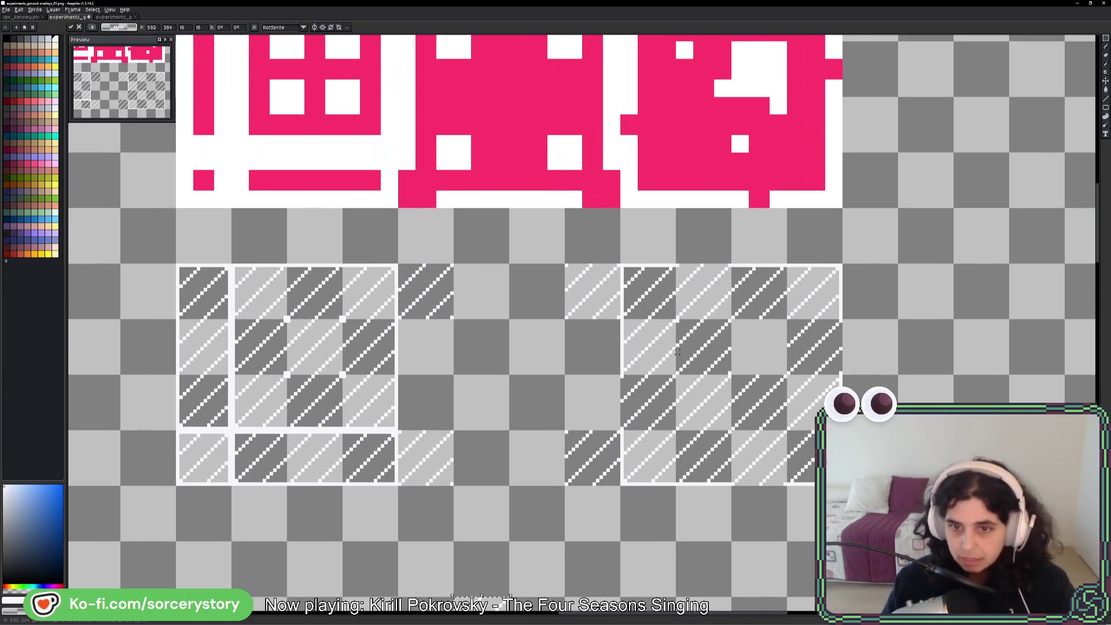
scroll(611, 373, up, 1)
scroll(588, 422, down, 2)
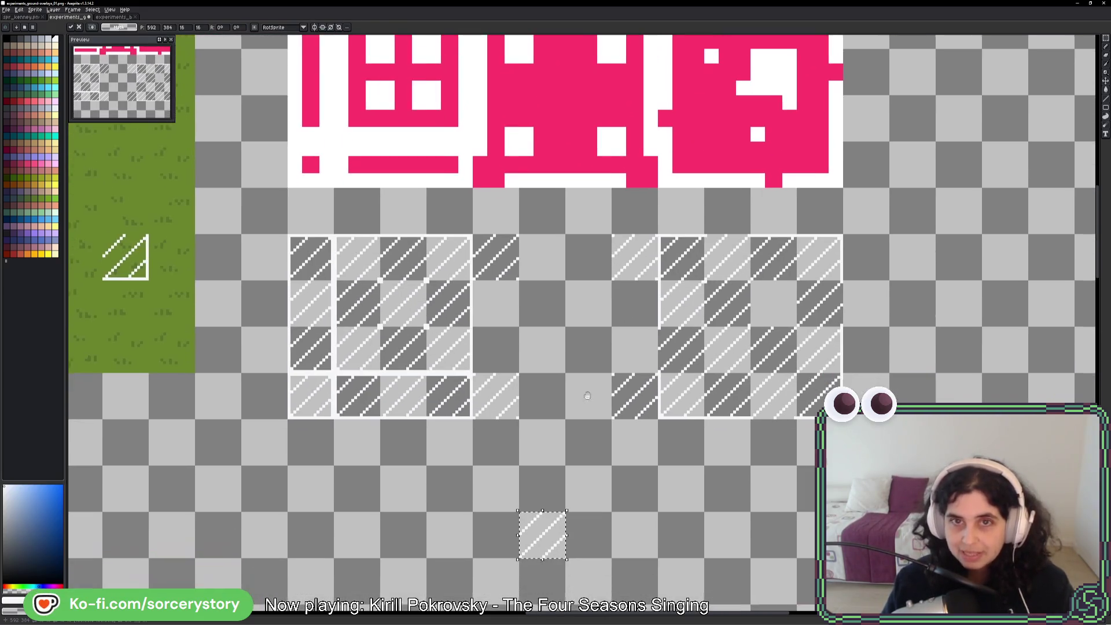
scroll(602, 367, left, 1)
mouse_move(565, 532)
mouse_down()
mouse_move(608, 333)
mouse_move(651, 283)
mouse_up()
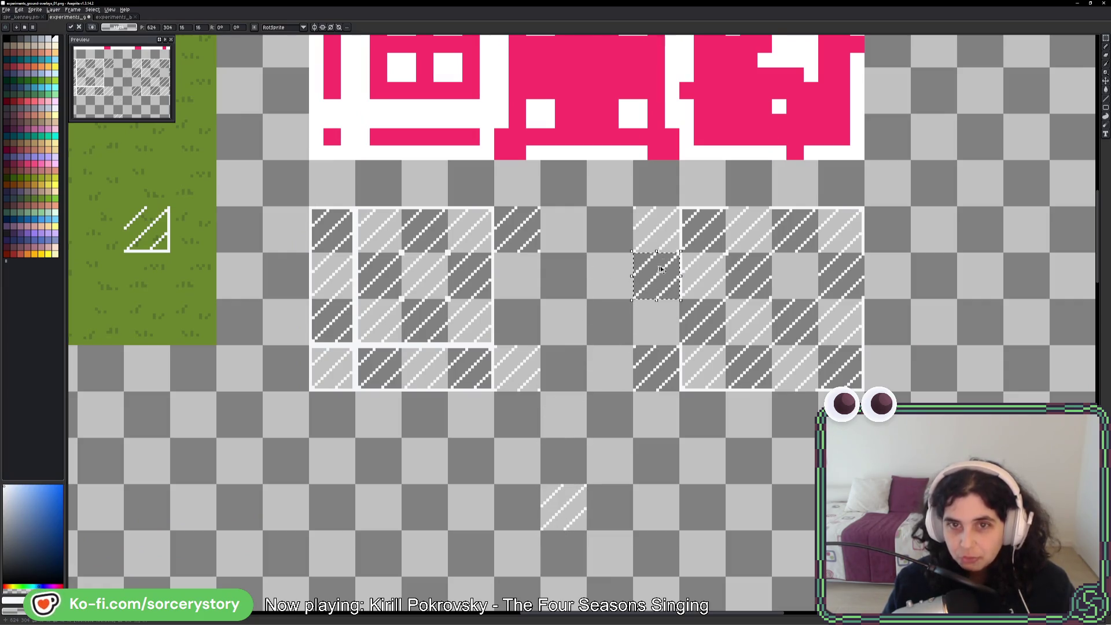
scroll(701, 273, up, 1)
scroll(701, 274, right, 1)
drag(626, 349, 626, 377)
key(Return)
- Mark a narrow column area beside the right block to constrain drawing
scroll(625, 324, up, 1)
scroll(625, 324, right, 1)
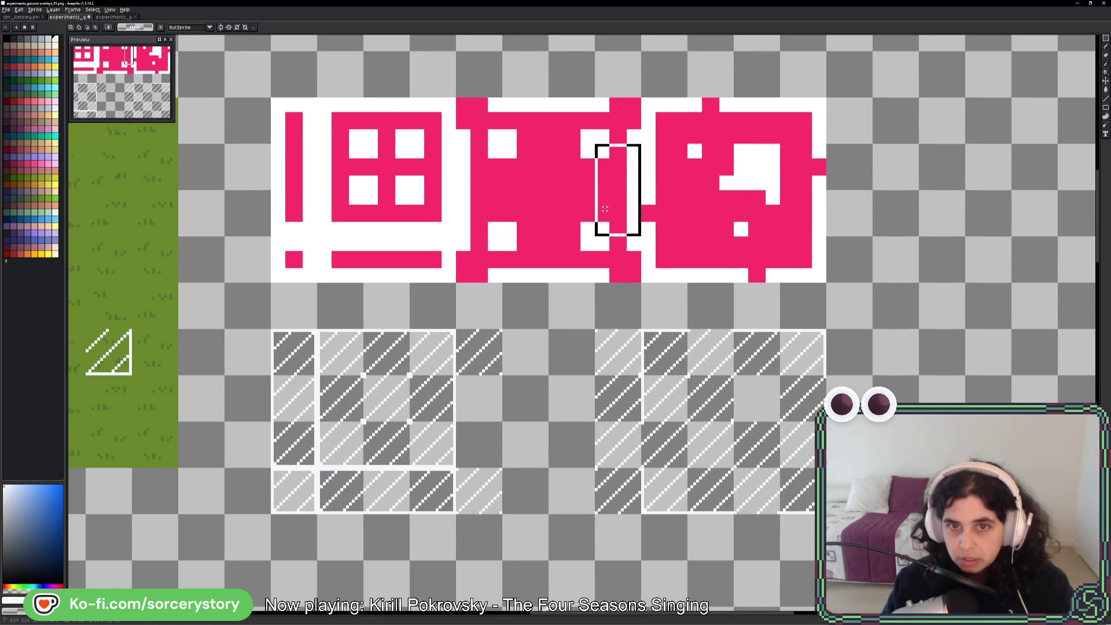
drag(604, 208, 614, 233)
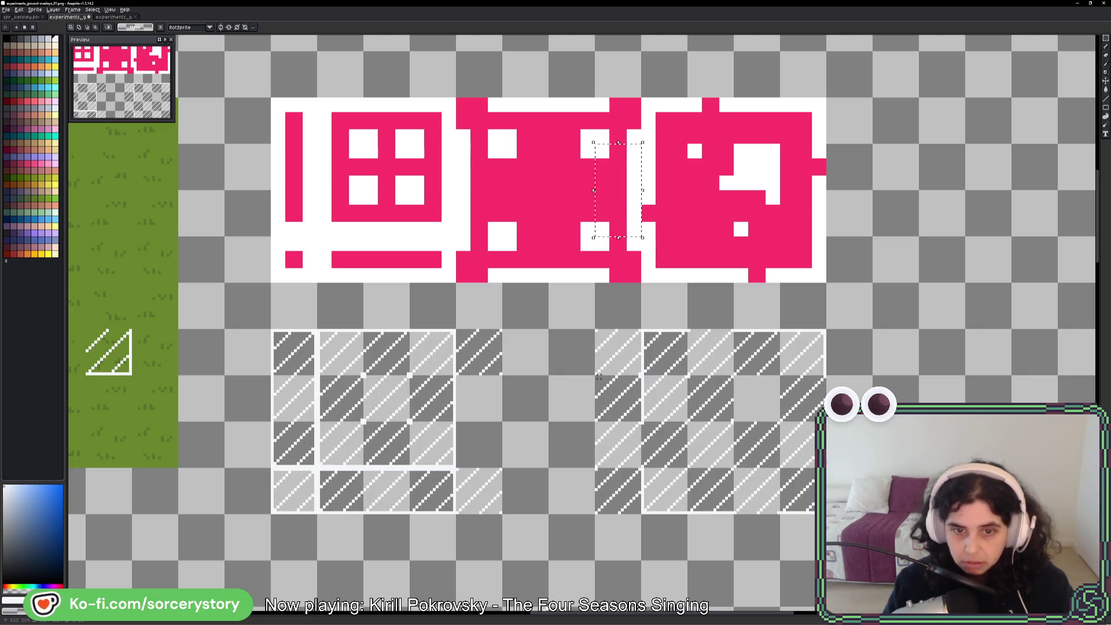
key(b)
scroll(597, 373, up, 1)
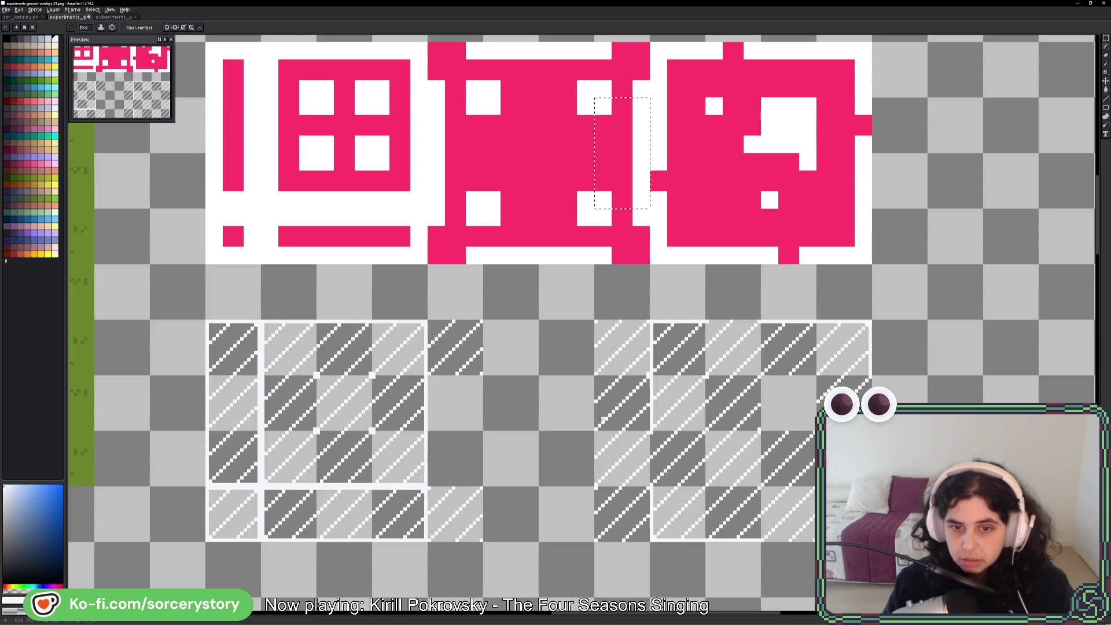
key(v)
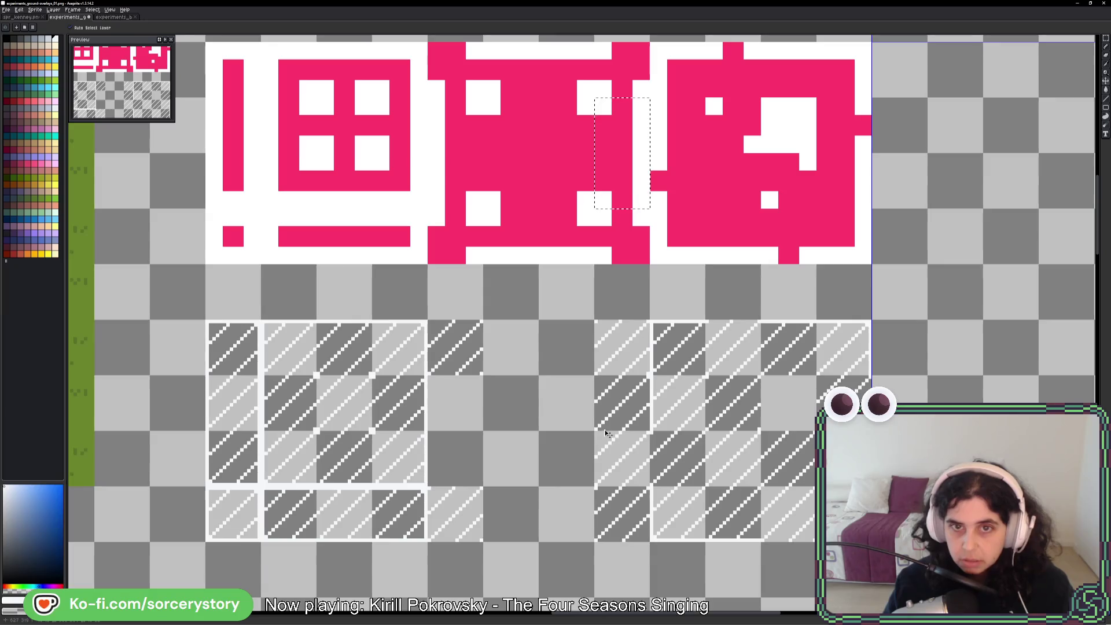
key(b)
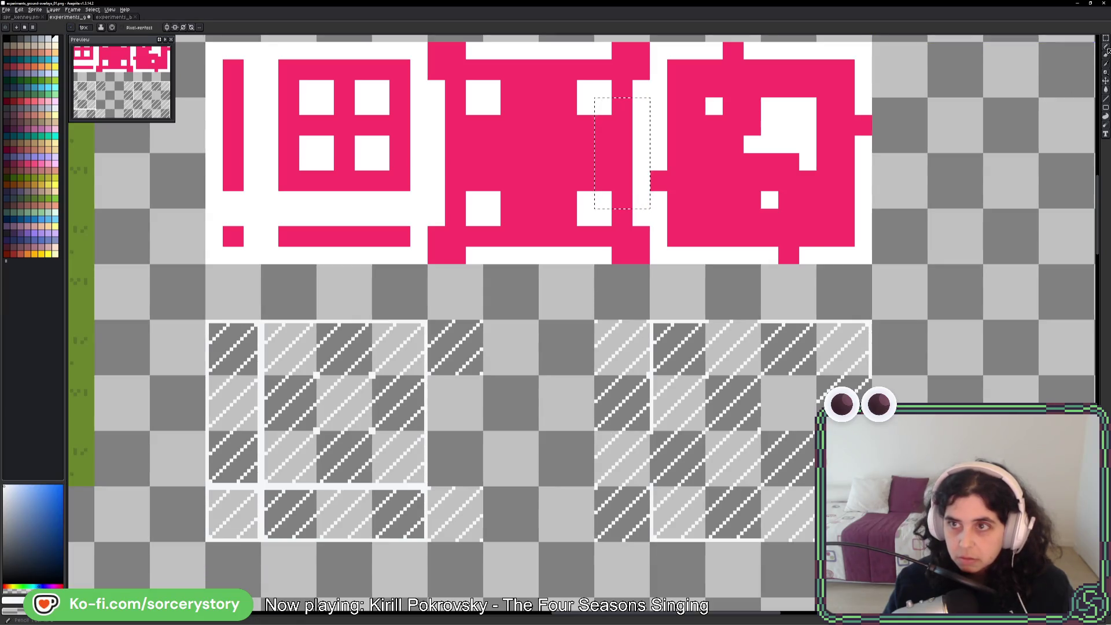
- Select the column beside the right block and draw a white vertical line down its edge
click(1105, 39)
drag(594, 376, 650, 487)
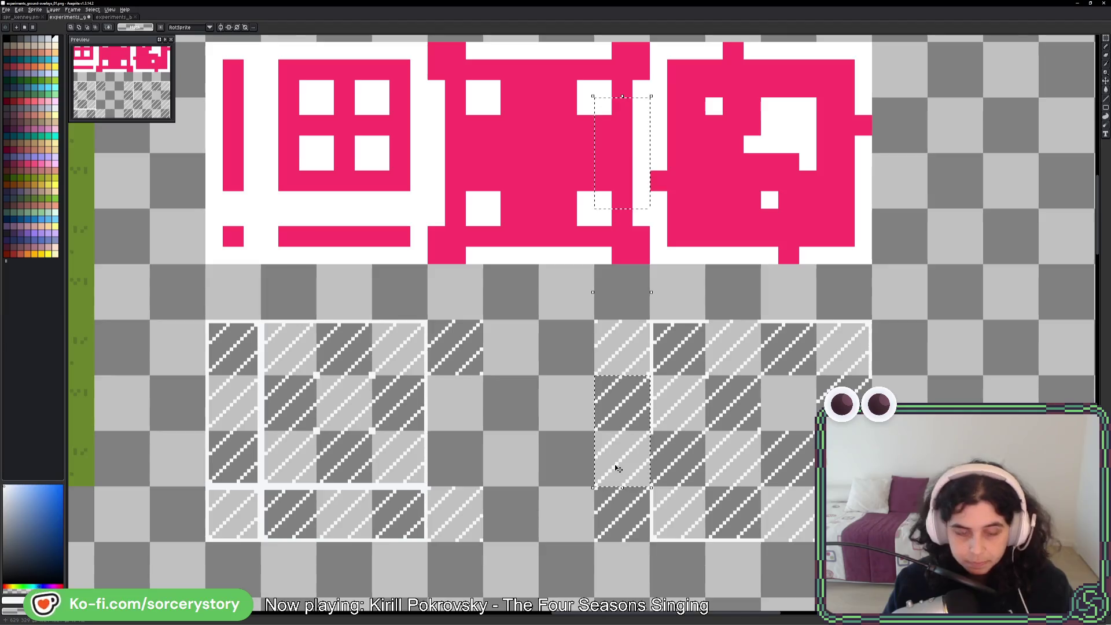
key(b)
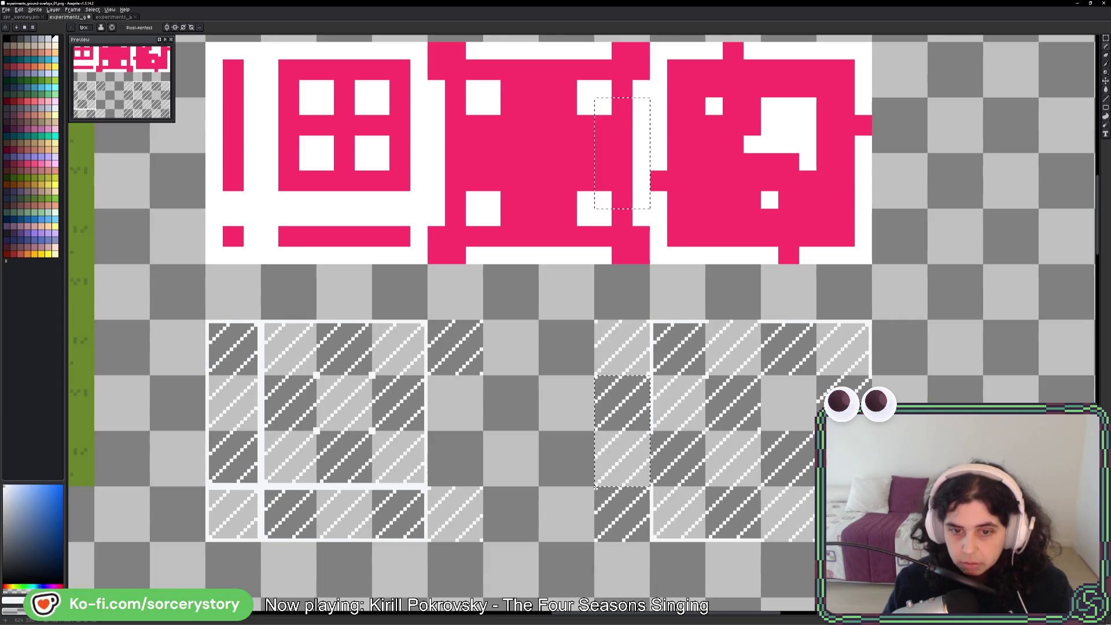
scroll(646, 446, up, 2)
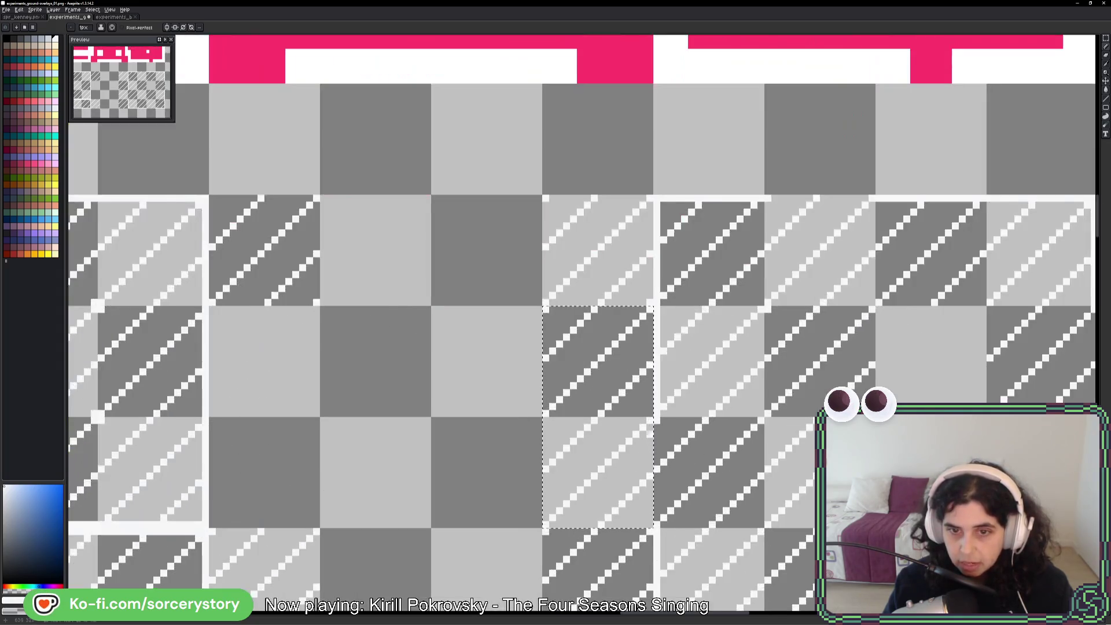
key(l)
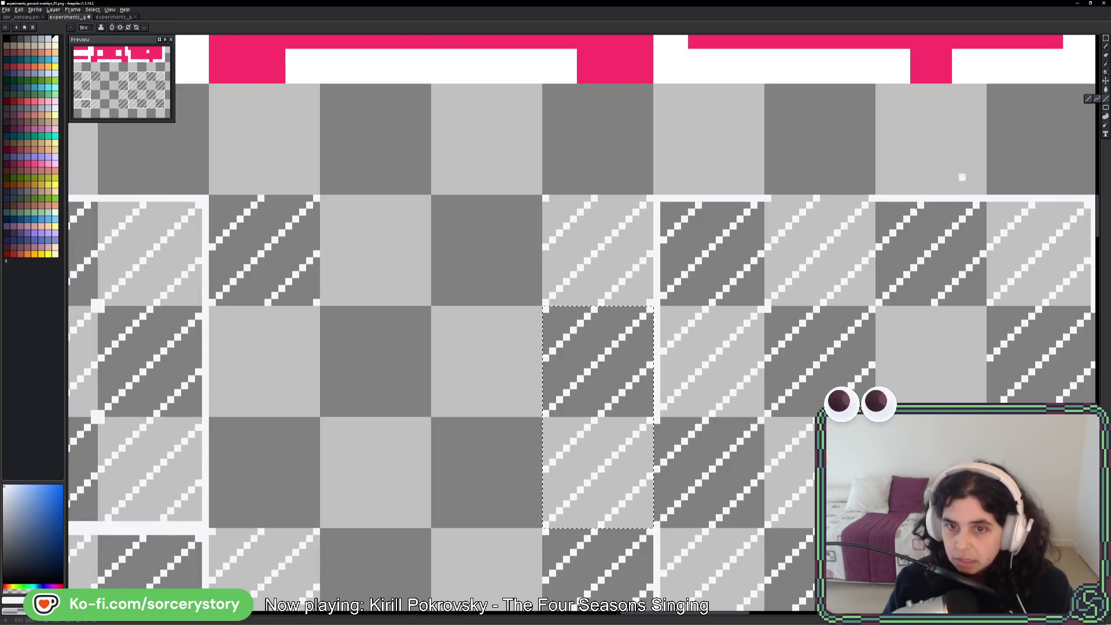
drag(646, 311, 649, 525)
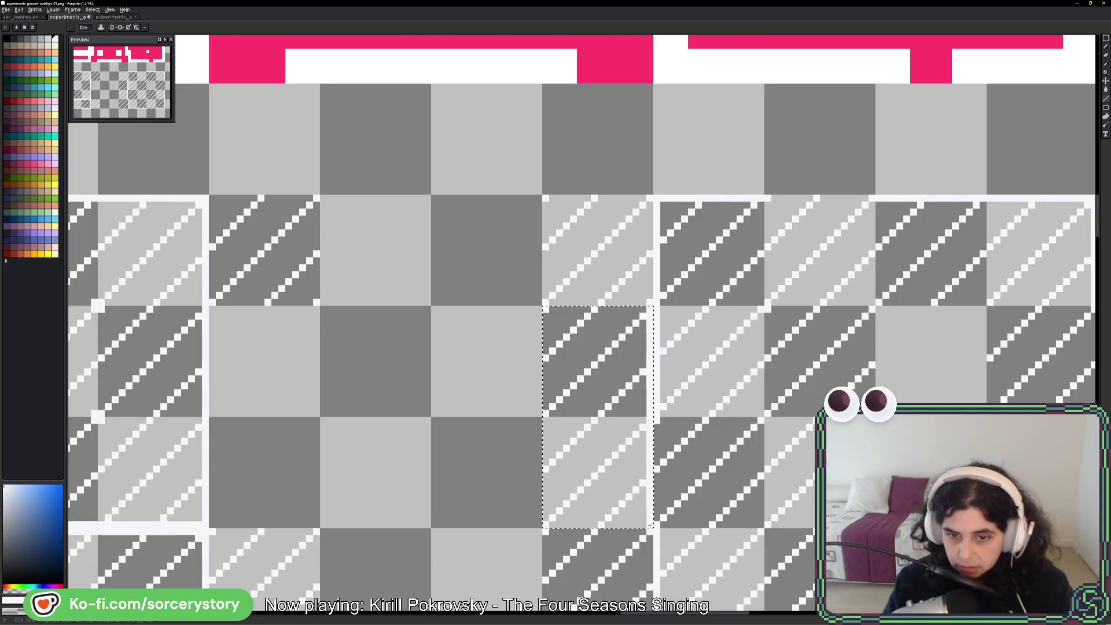
scroll(760, 440, down, 2)
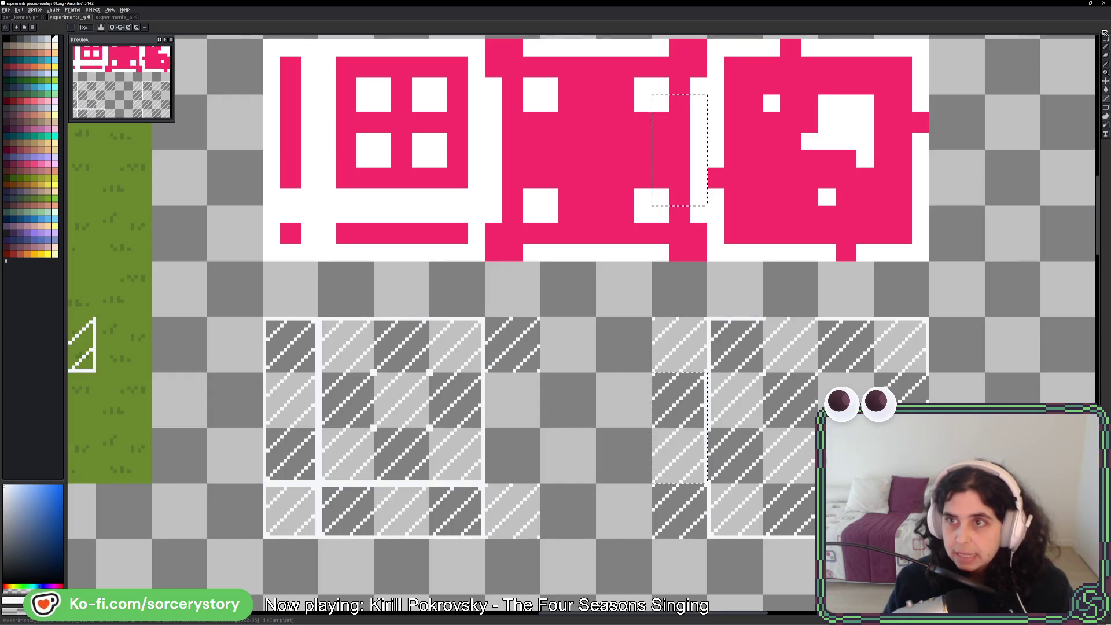
- Marquee a single hatched tile and copy it into the gap between the two hatched blocks
key(m)
scroll(566, 502, down, 1)
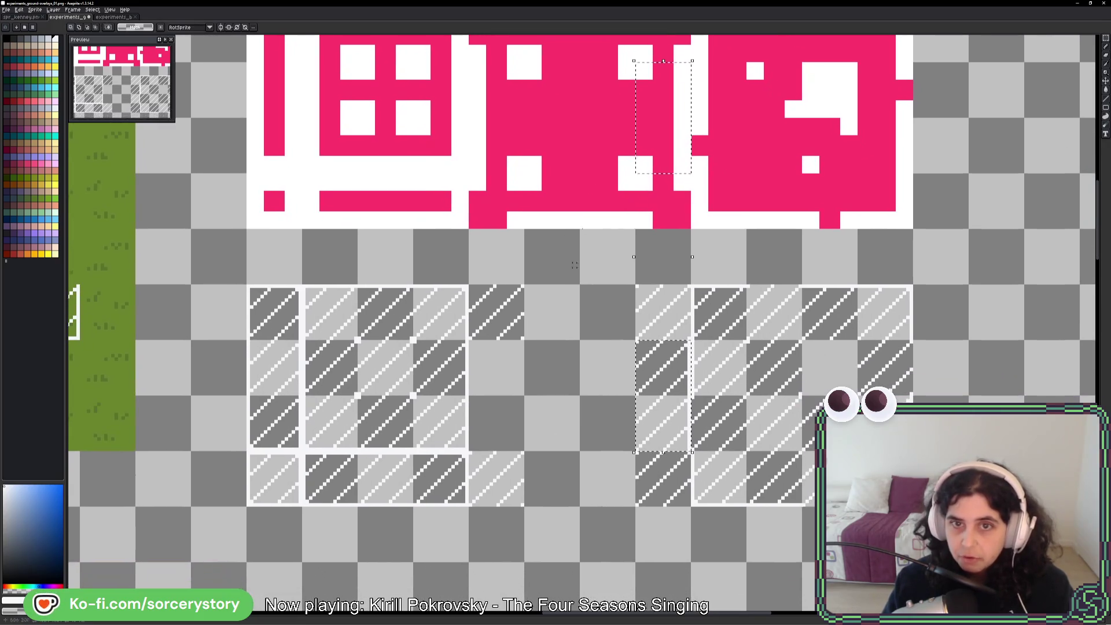
drag(536, 197, 613, 201)
drag(538, 87, 598, 136)
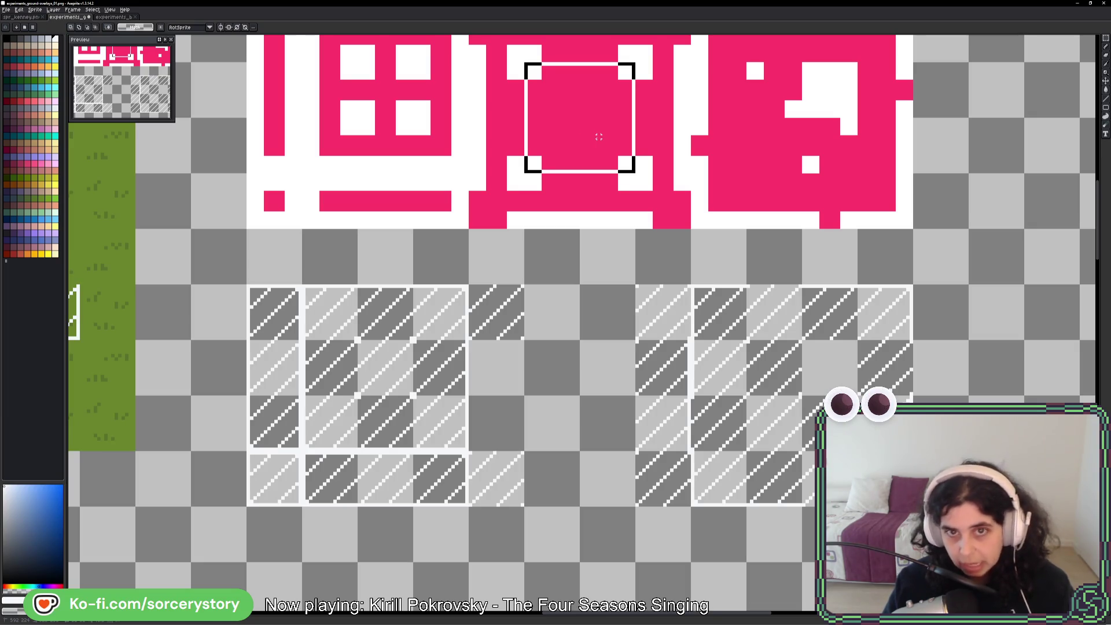
drag(599, 137, 599, 137)
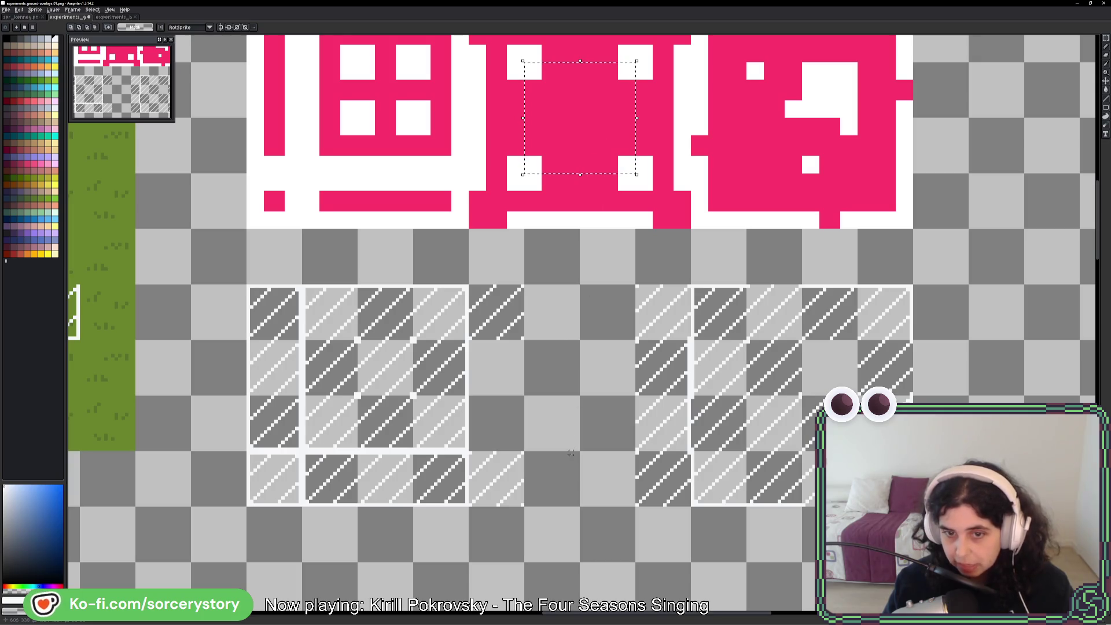
scroll(570, 453, down, 5)
mouse_move(558, 506)
mouse_down()
mouse_move(558, 343)
mouse_move(600, 342)
mouse_move(535, 269)
mouse_up()
drag(503, 239, 556, 189)
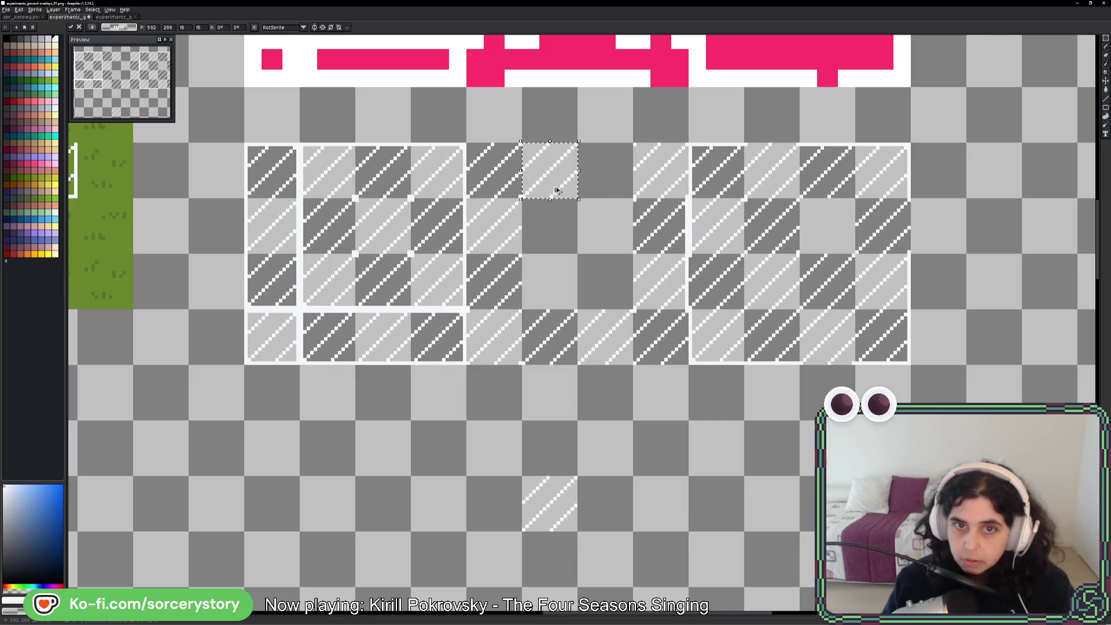
- Select the area between the two blocks, extending it over the gap and down to the bottom row
scroll(602, 169, up, 3)
mouse_move(597, 250)
mouse_down()
mouse_move(542, 196)
mouse_move(486, 167)
mouse_move(461, 109)
mouse_move(520, 31)
mouse_move(508, 36)
mouse_up()
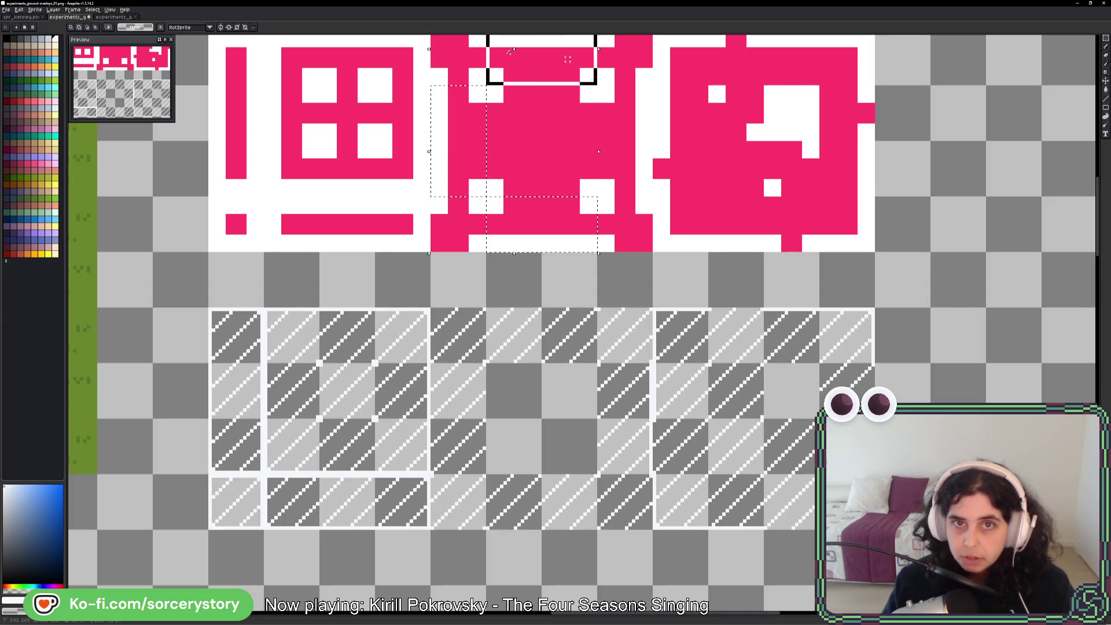
mouse_move(507, 350)
mouse_down()
mouse_move(556, 336)
mouse_move(566, 319)
mouse_up()
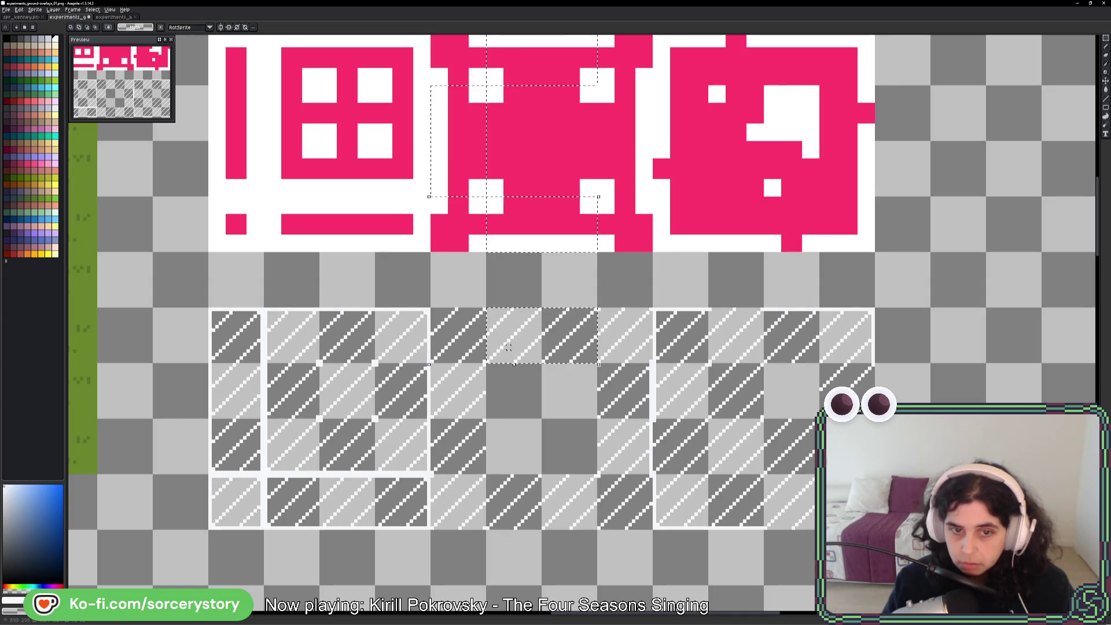
drag(457, 376, 460, 451)
drag(515, 499, 584, 504)
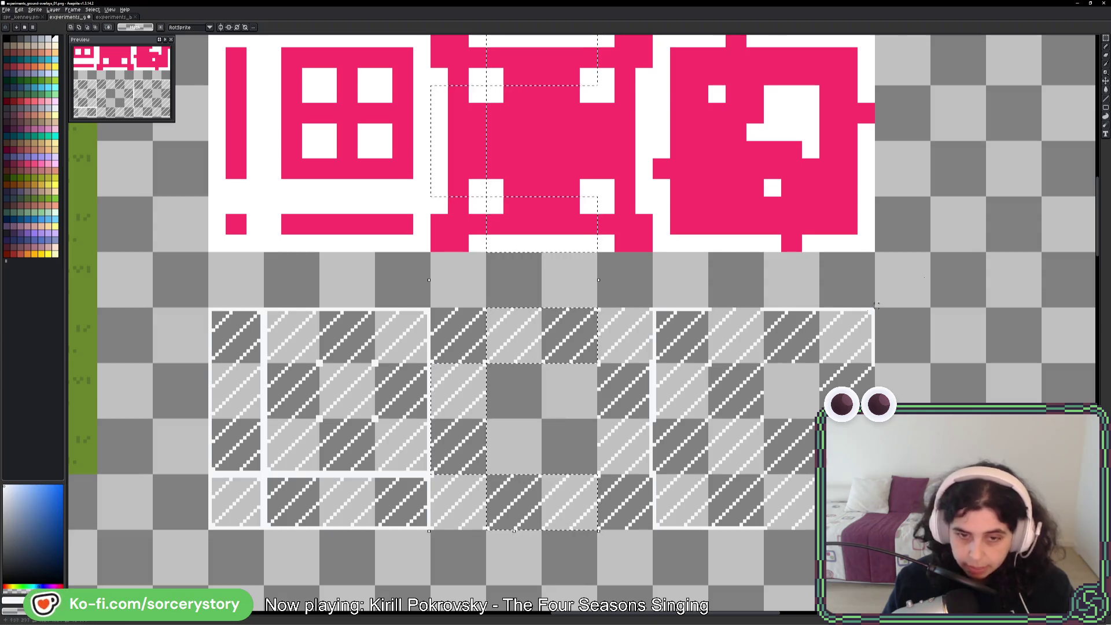
click(1106, 99)
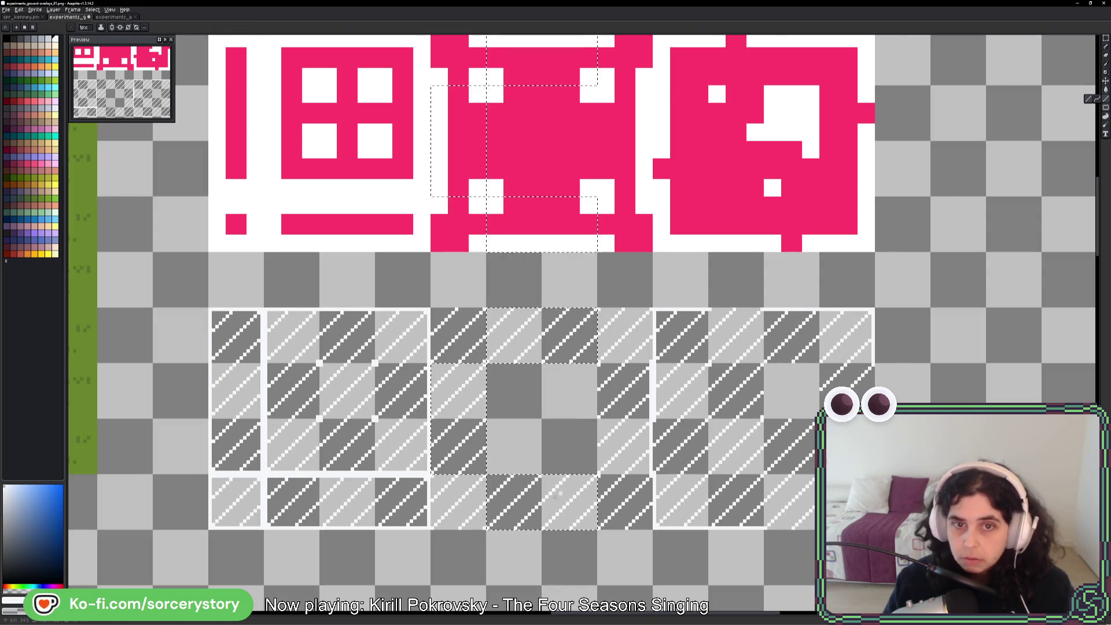
scroll(503, 529, up, 2)
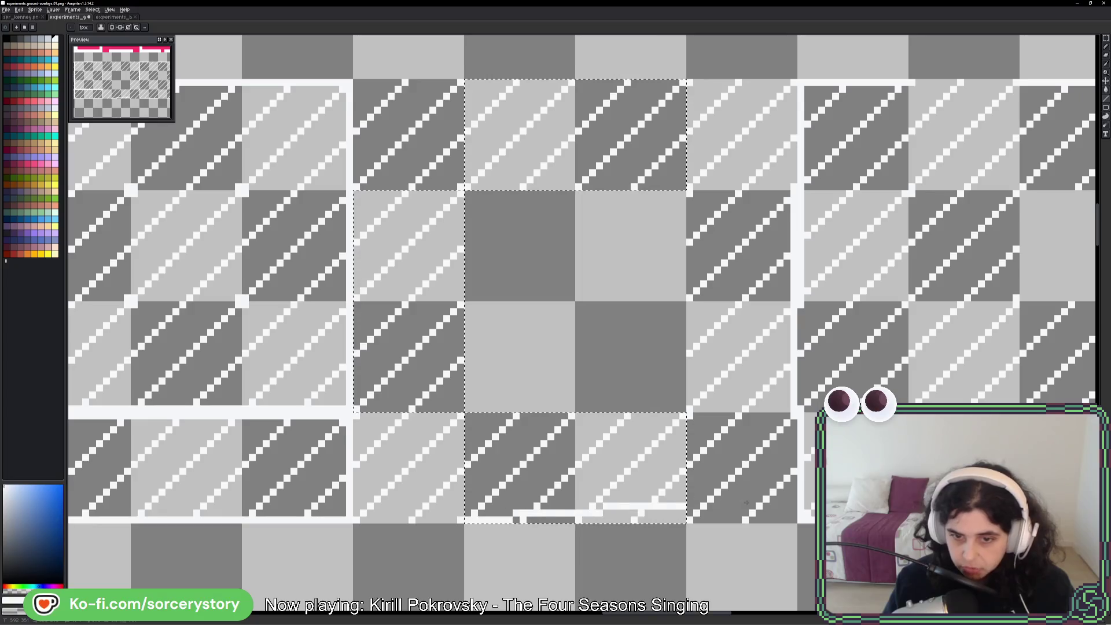
- Draw white 1px lines along the selection's left edge and the hatched block's top, then recentre the view
drag(349, 418, 356, 196)
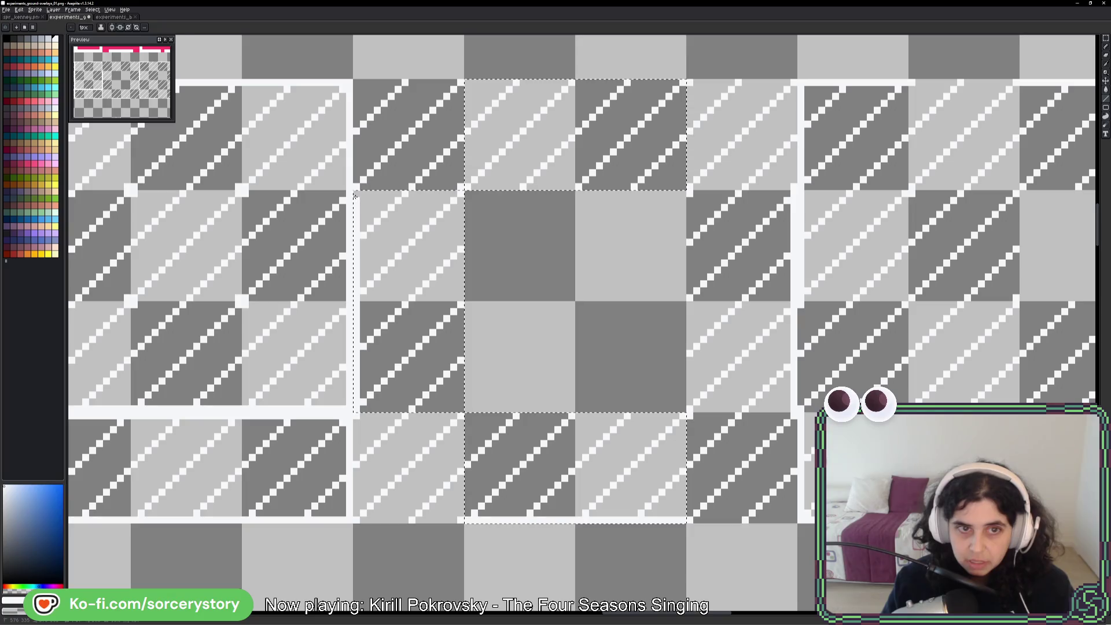
scroll(443, 178, up, 3)
drag(442, 178, 658, 177)
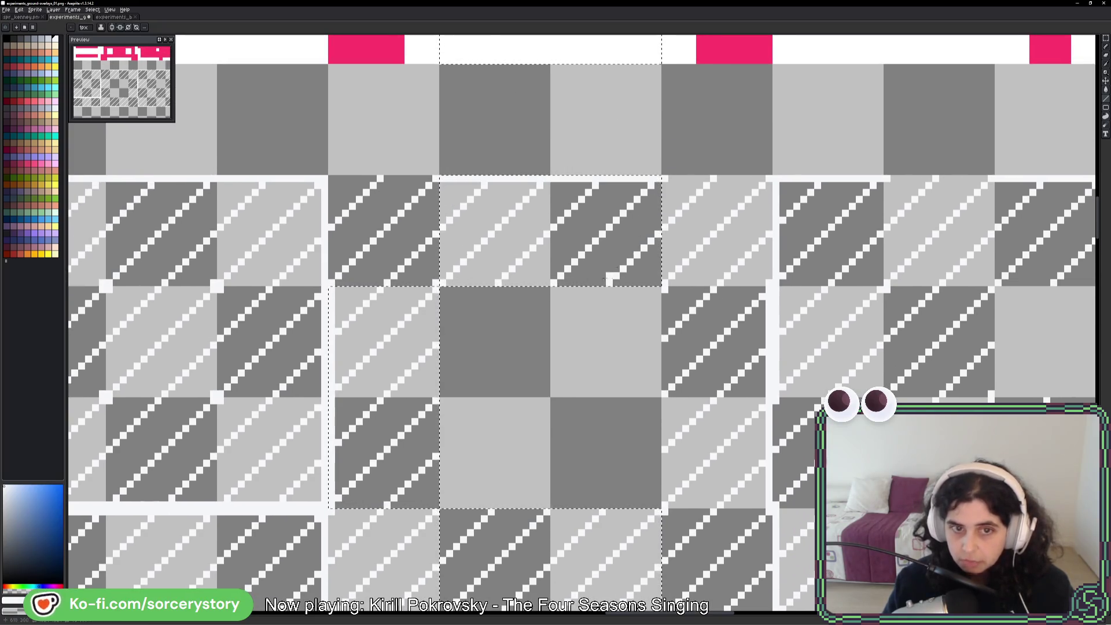
scroll(545, 469, up, 8)
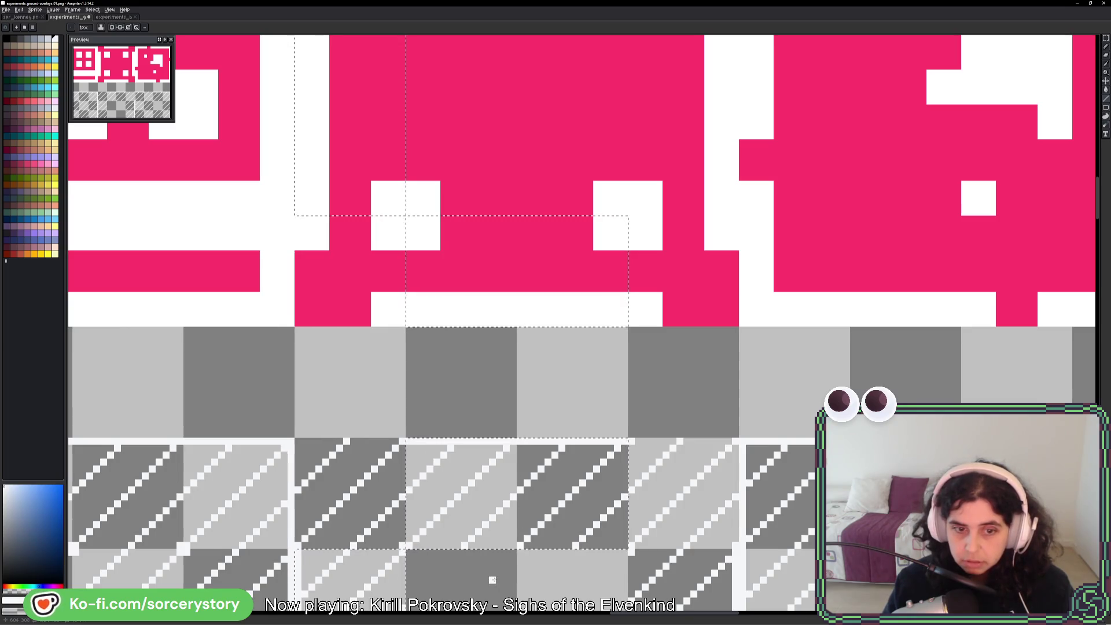
mouse_move(489, 575)
mouse_down()
mouse_move(485, 465)
mouse_move(486, 489)
mouse_up()
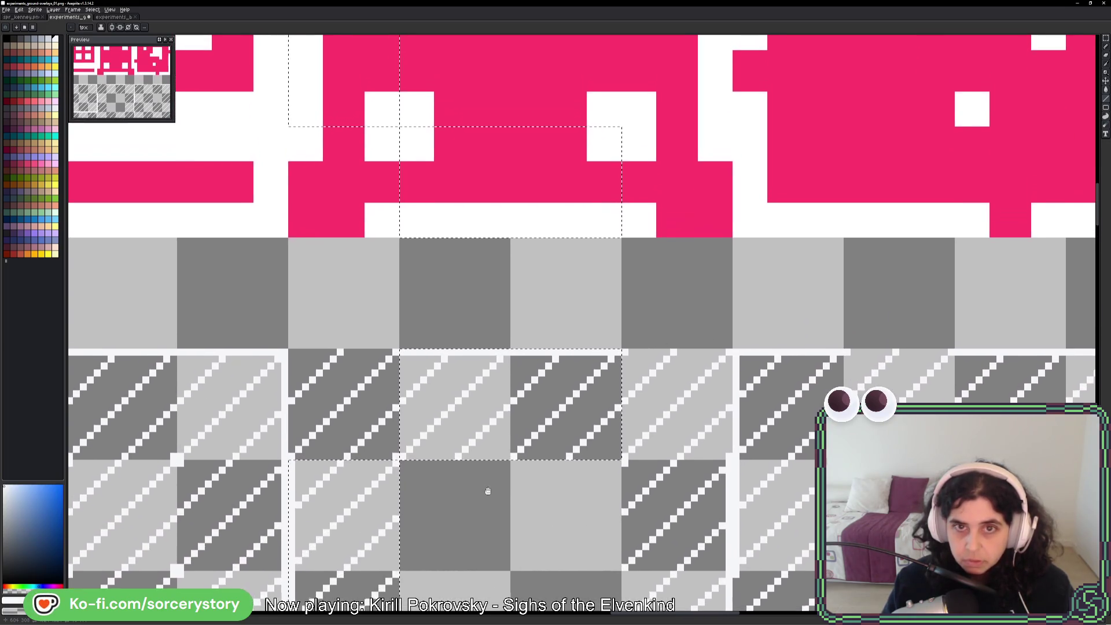
scroll(527, 340, down, 2)
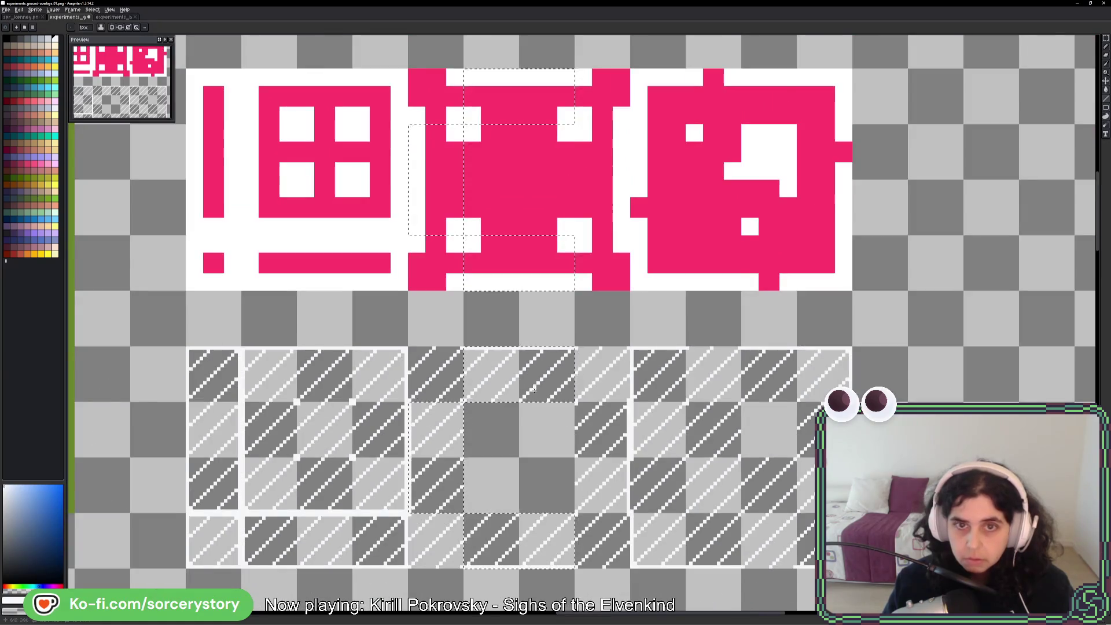
scroll(538, 397, up, 1)
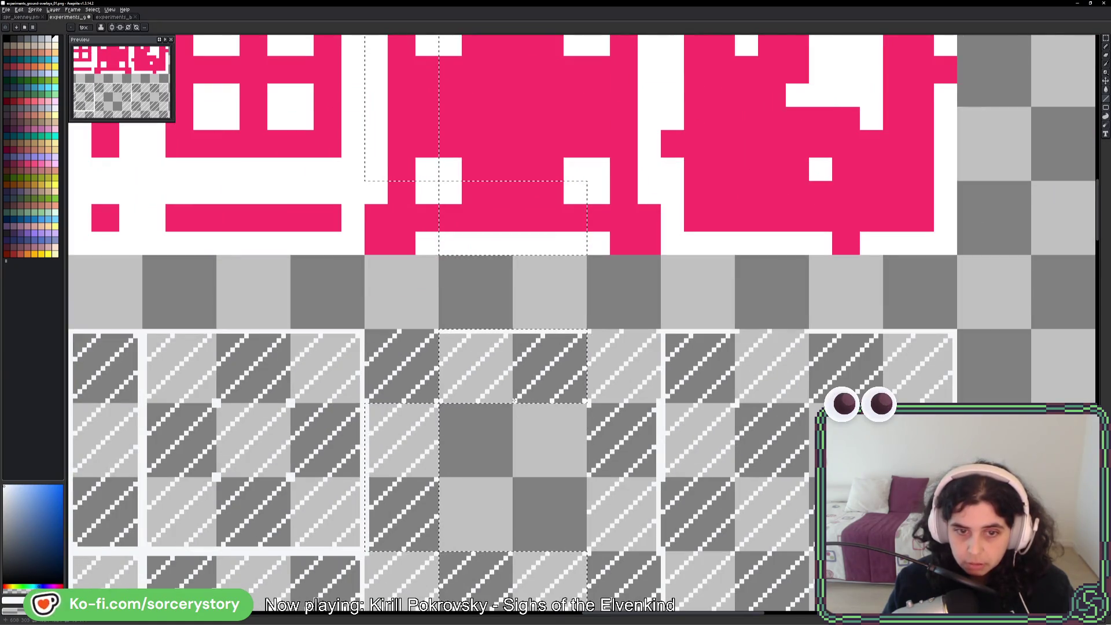
drag(504, 546, 502, 454)
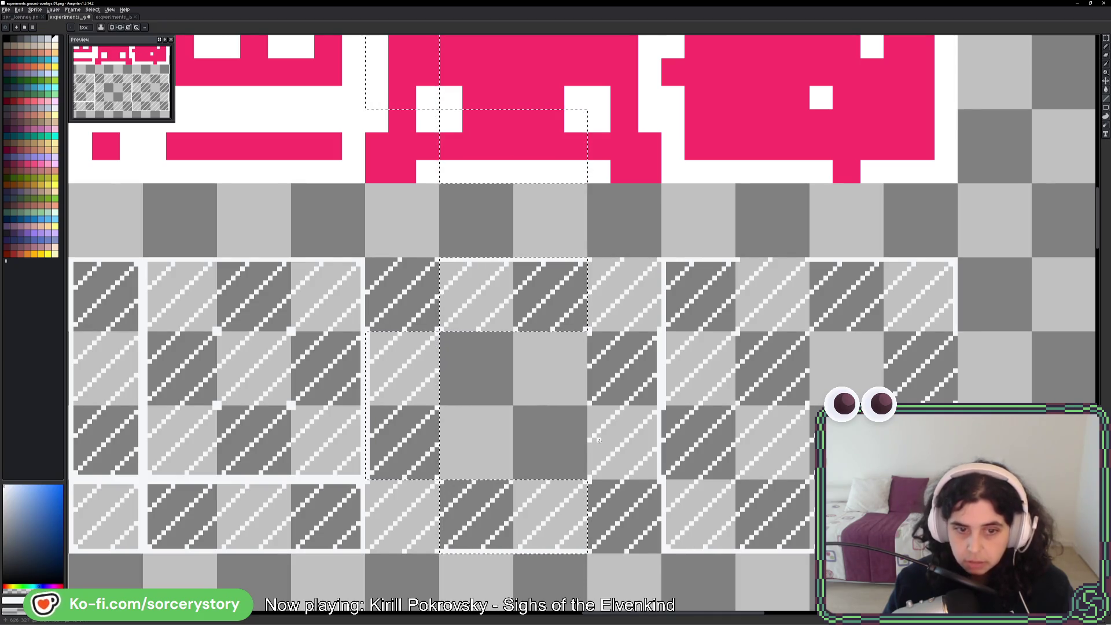
scroll(598, 440, down, 2)
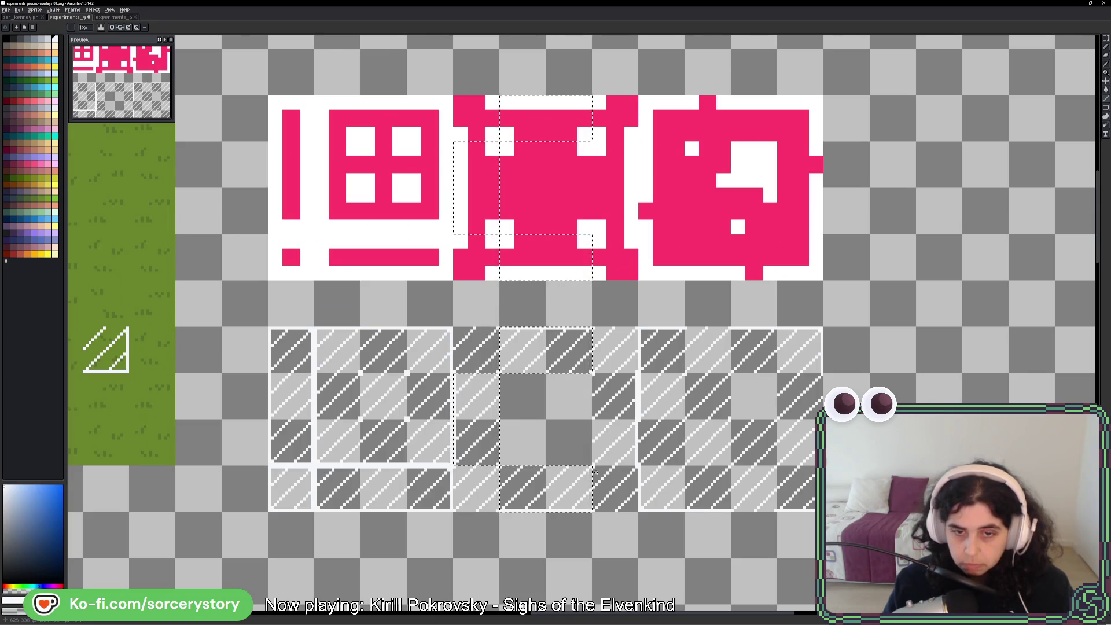
- Copy a hatched tile into the empty 2×2 middle cells with the Move tool and commit it
key(v)
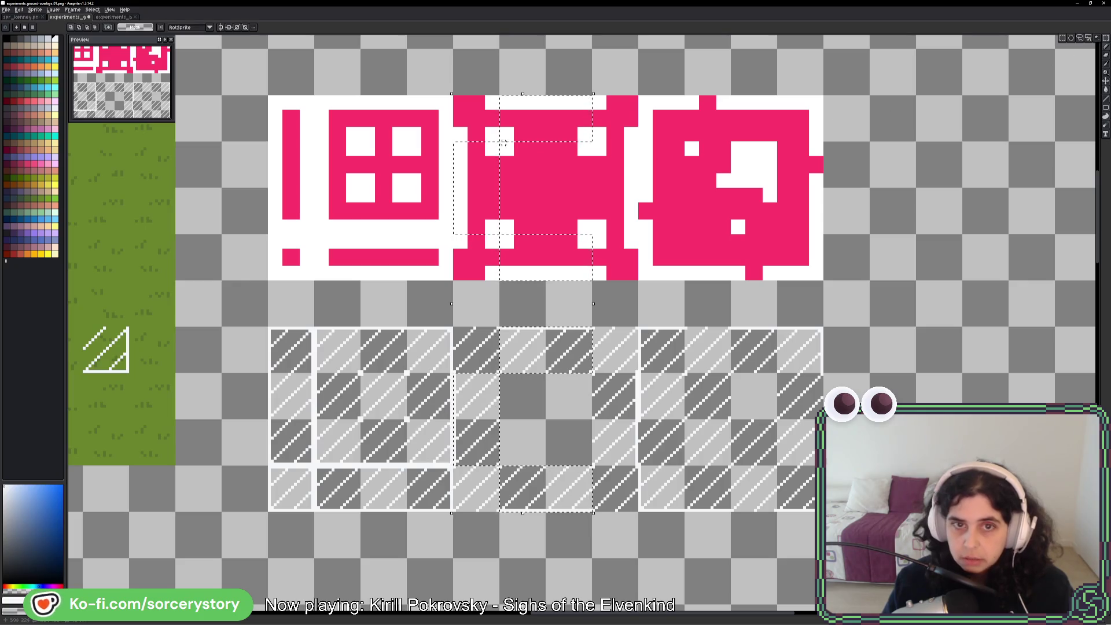
drag(502, 142, 591, 234)
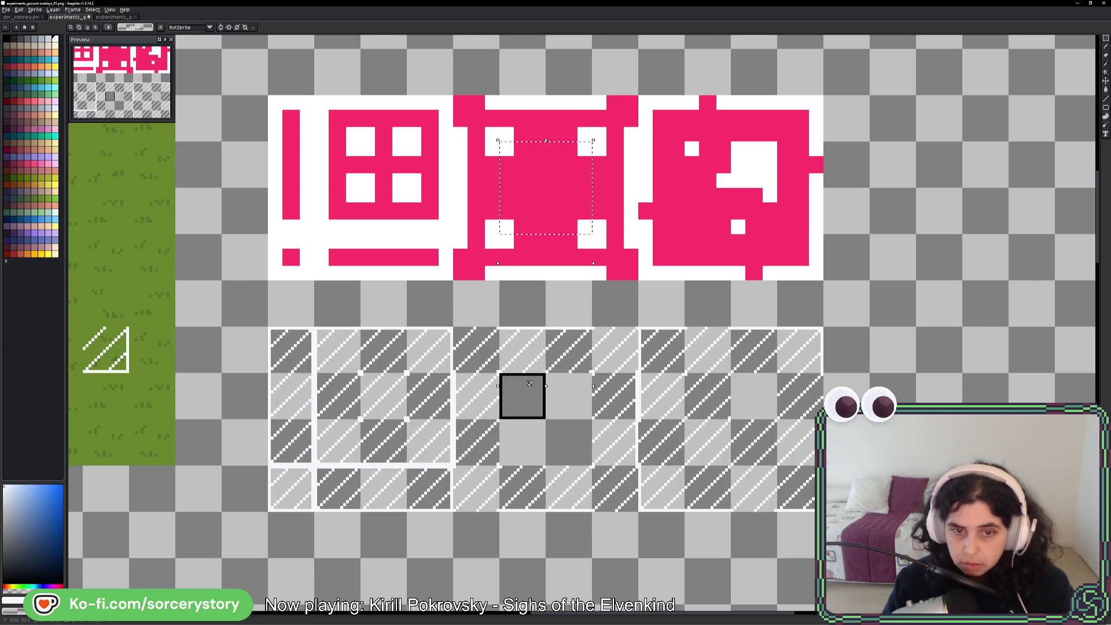
mouse_move(530, 382)
mouse_down()
mouse_move(587, 462)
mouse_move(617, 441)
mouse_move(616, 283)
mouse_up()
mouse_move(530, 464)
mouse_down()
mouse_move(530, 232)
mouse_move(555, 215)
mouse_move(523, 255)
mouse_up()
key(Return)
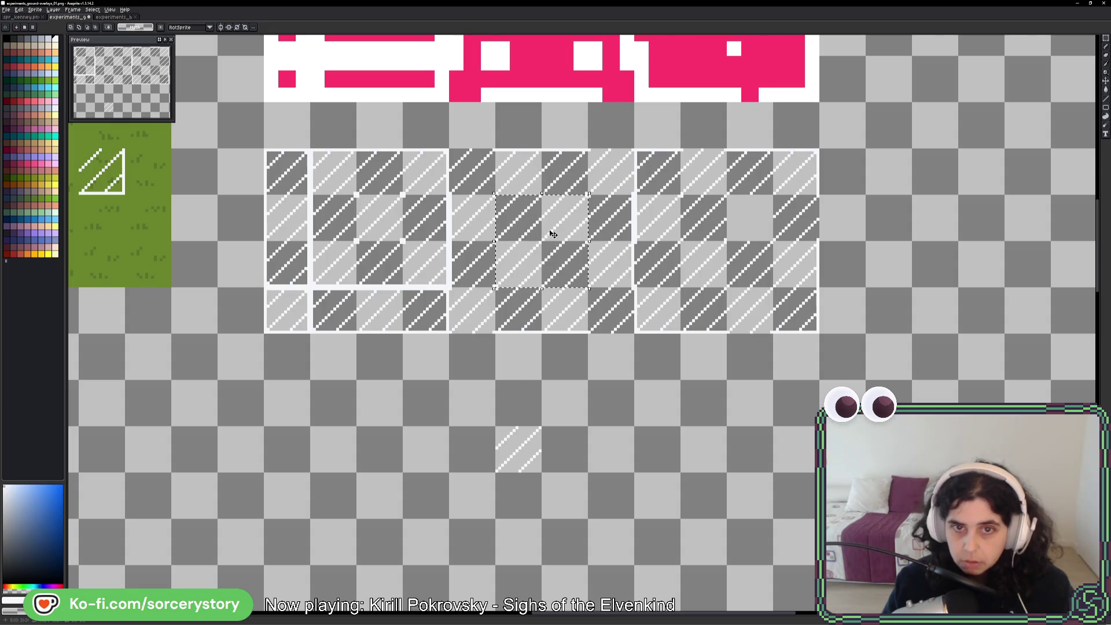
scroll(553, 233, up, 3)
drag(492, 119, 573, 207)
key(b)
scroll(570, 356, up, 2)
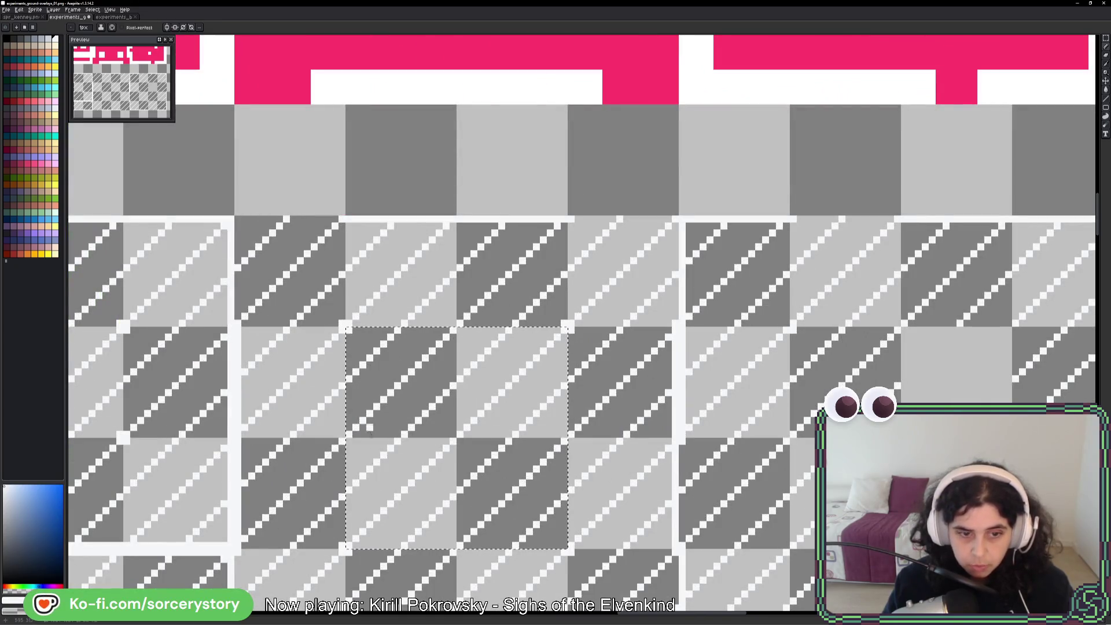
scroll(604, 420, down, 3)
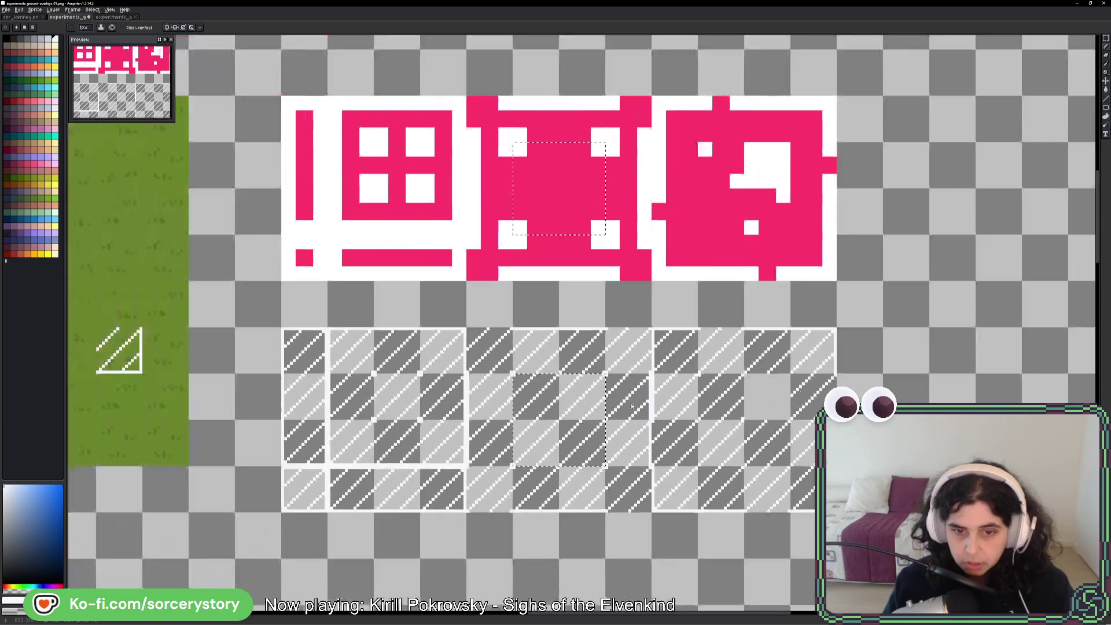
scroll(755, 461, down, 2)
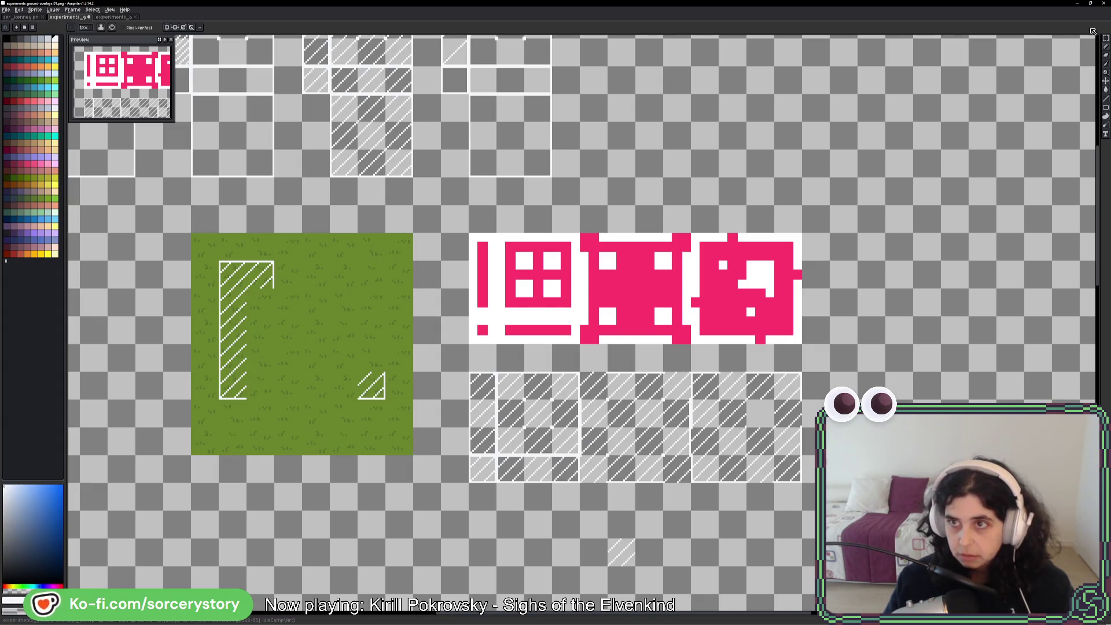
- Copy two hatched cells onto the grass tile's outline at its bottom-right and bottom-left corners
click(1107, 38)
scroll(621, 393, left, 2)
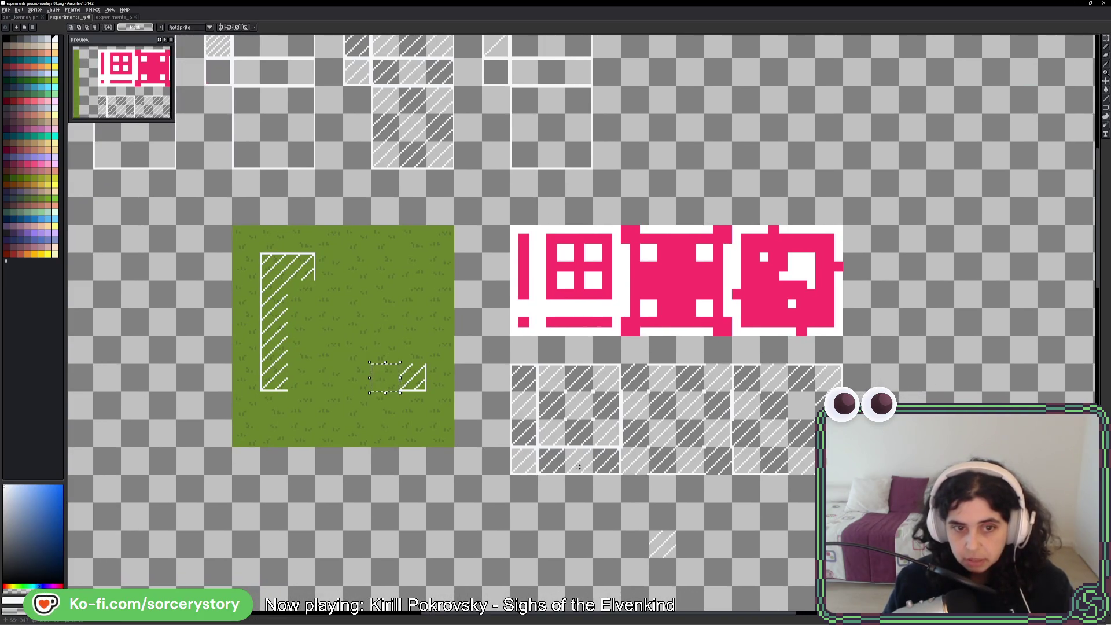
click(690, 434)
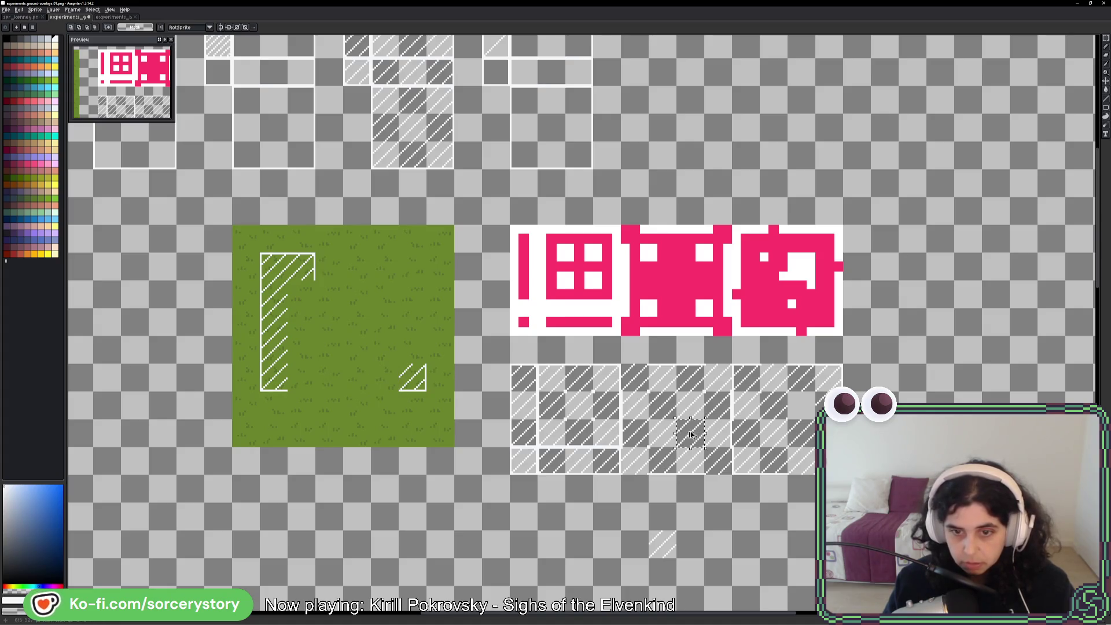
mouse_move(691, 434)
mouse_down()
mouse_move(412, 412)
mouse_move(384, 386)
mouse_move(384, 414)
mouse_move(383, 386)
mouse_up()
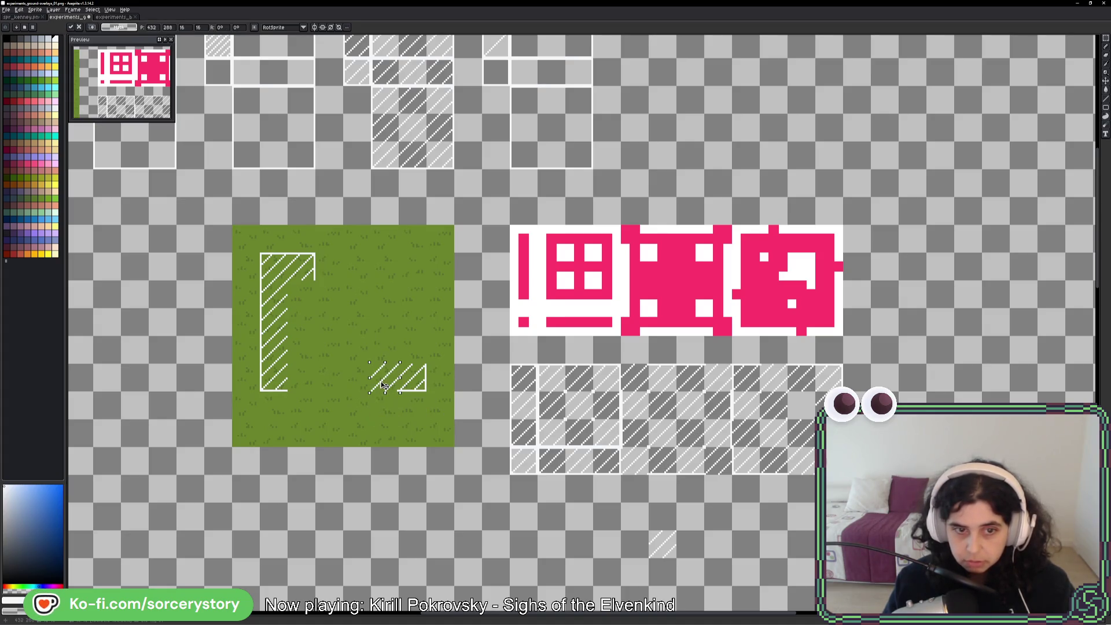
click(592, 486)
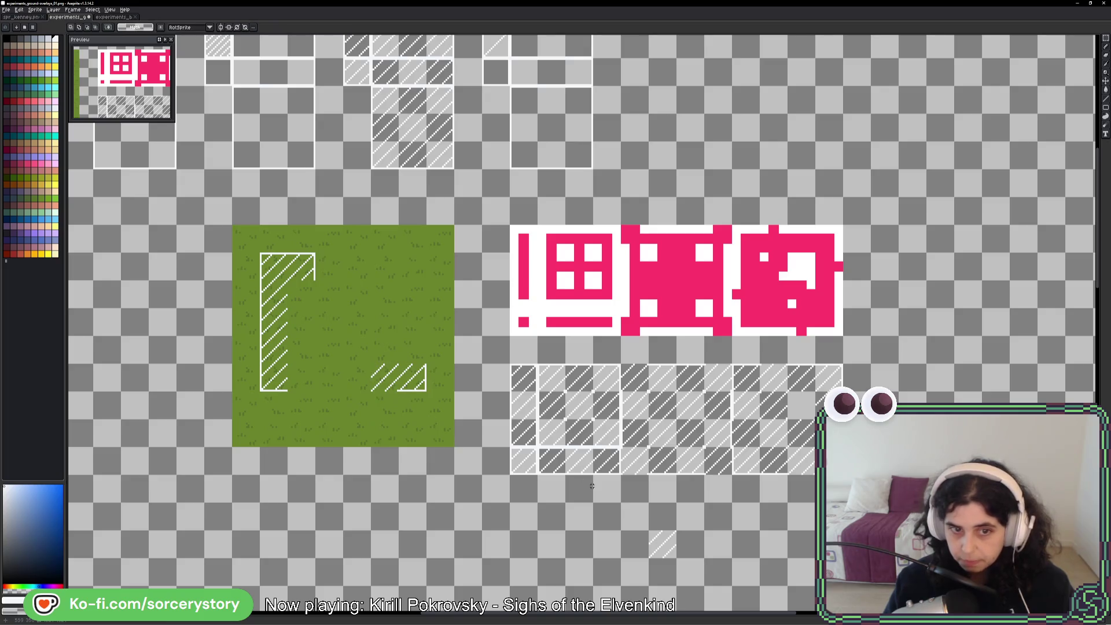
click(653, 435)
drag(660, 442, 301, 382)
click(342, 414)
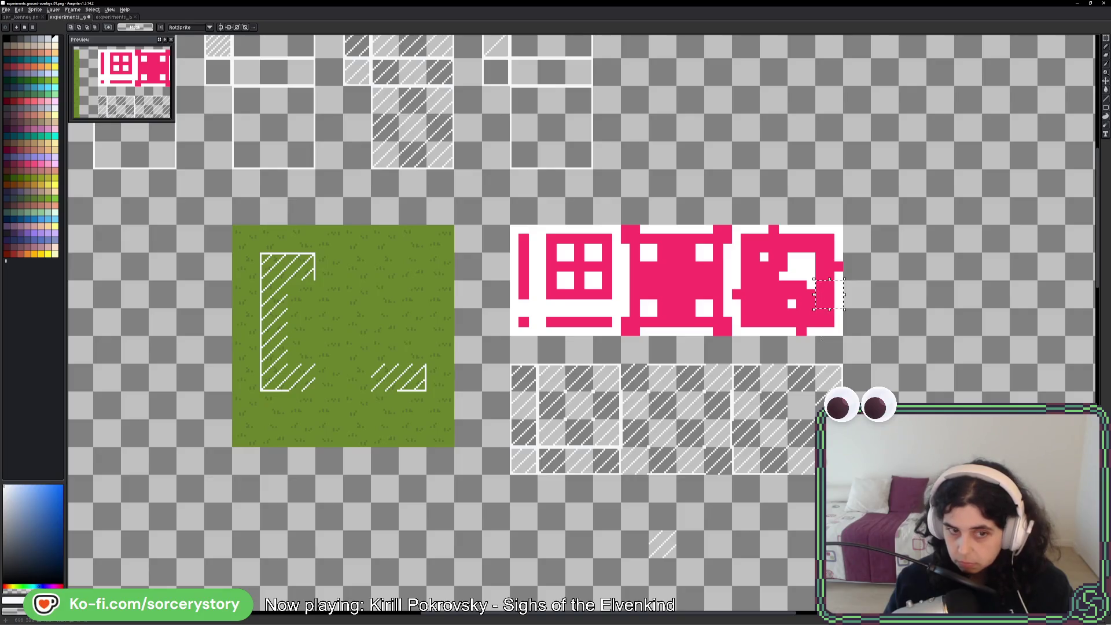
- Paste two hatched pieces onto the grass tile to start the L-shaped overlay
key(ctrl+d)
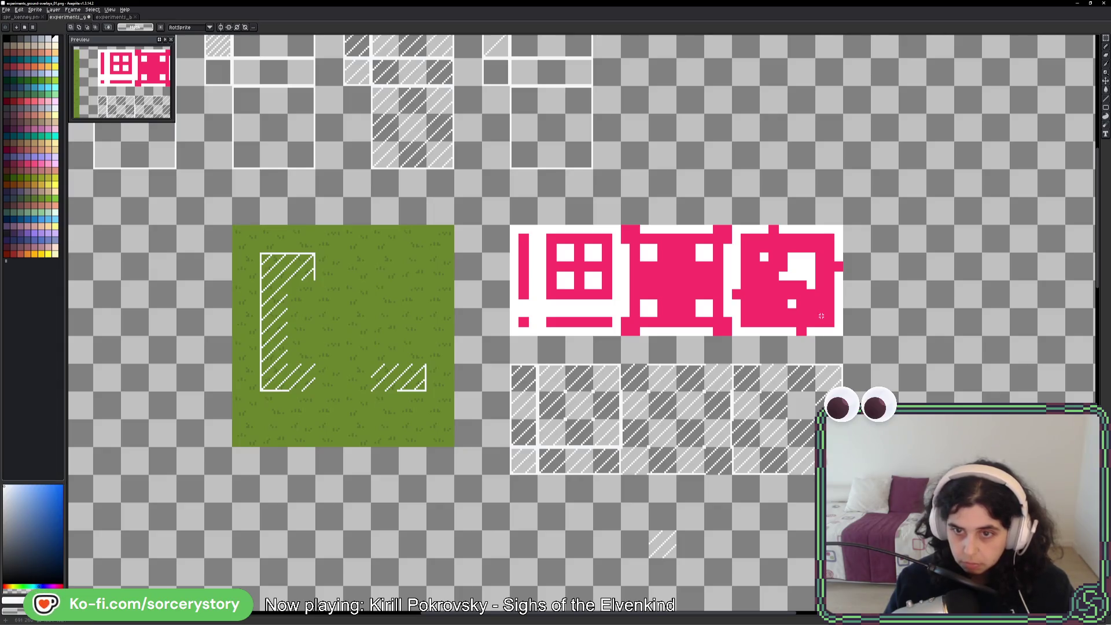
key(ctrl+v)
mouse_move(454, 416)
mouse_down()
mouse_move(399, 416)
mouse_move(787, 442)
mouse_up()
key(Return)
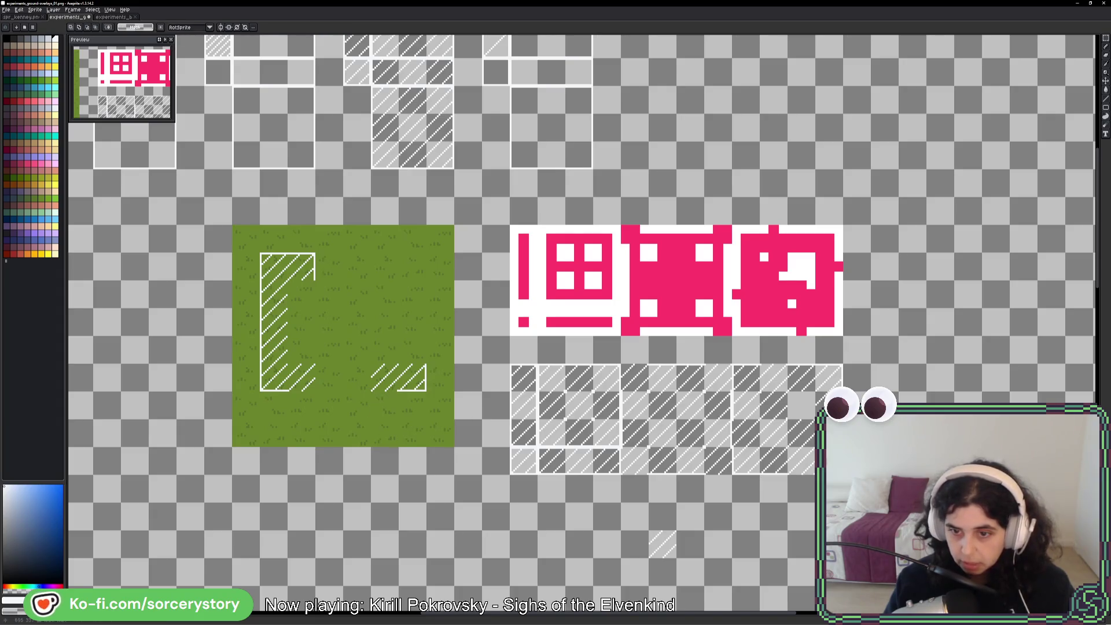
key(ctrl+v)
drag(397, 405, 301, 405)
key(Return)
- Add the lower-right hatched tile to the L and fill the gap along its bottom
key(ctrl+c)
key(ctrl+v)
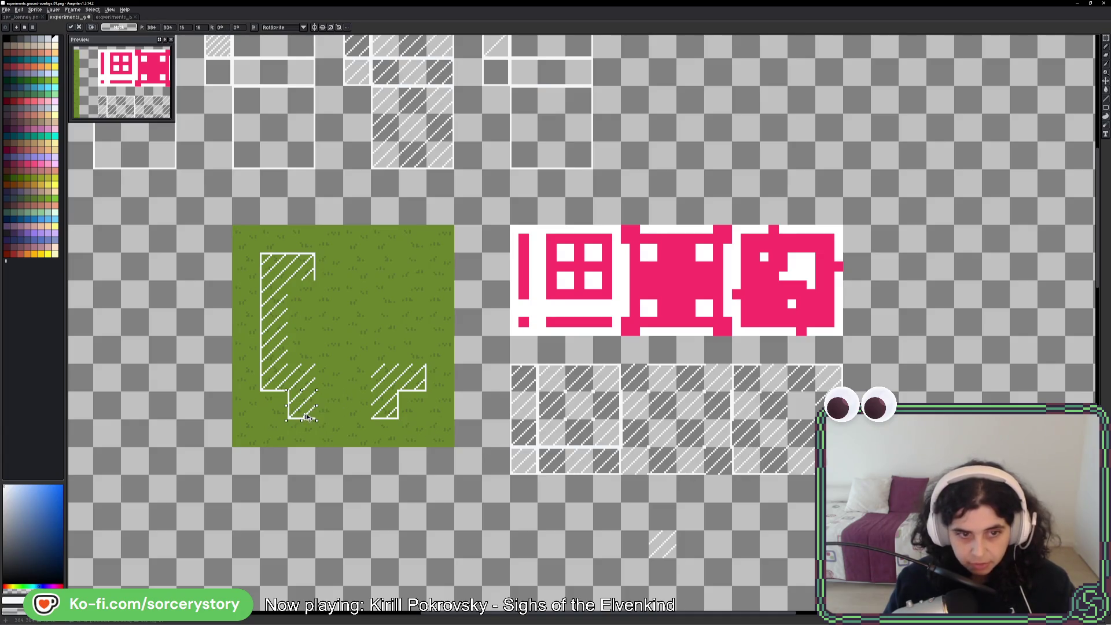
key(Return)
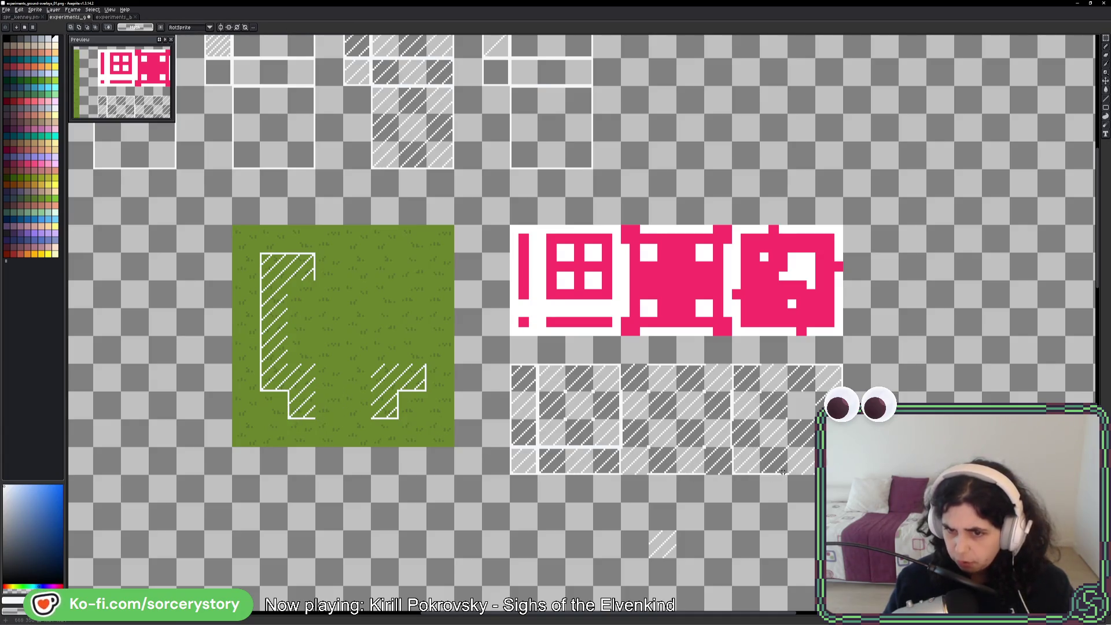
mouse_move(762, 449)
mouse_down()
mouse_move(782, 481)
mouse_move(340, 423)
mouse_move(369, 412)
mouse_up()
key(ctrl+c)
key(ctrl+v)
key(Return)
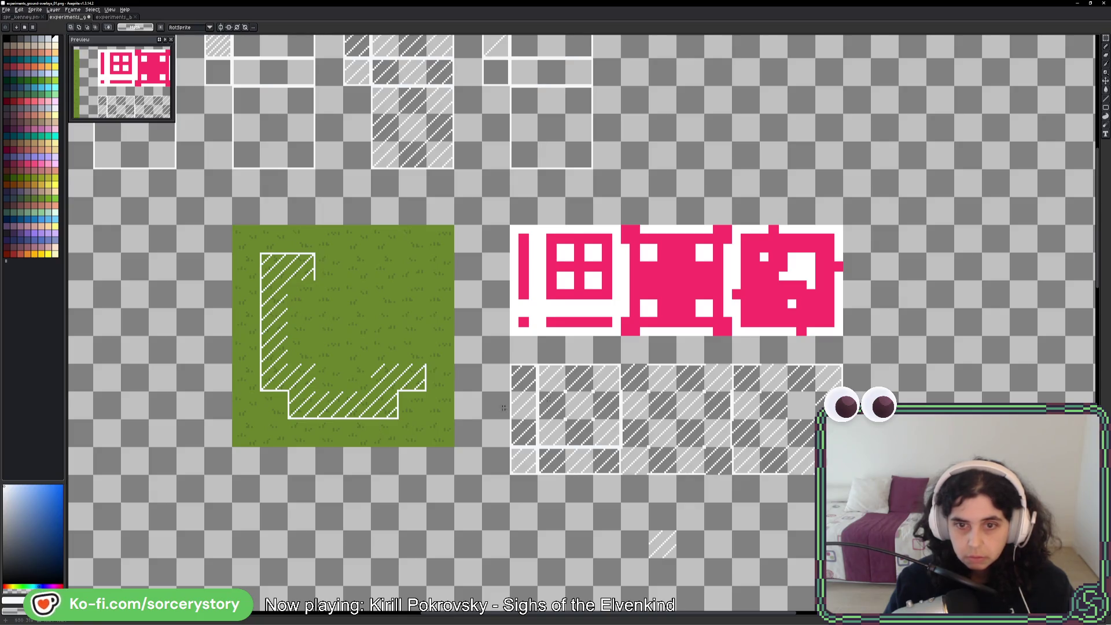
- Duplicate another hatched cell and move a piece copied from the pink tile onto the grass tile
key(ctrl+c)
key(ctrl+v)
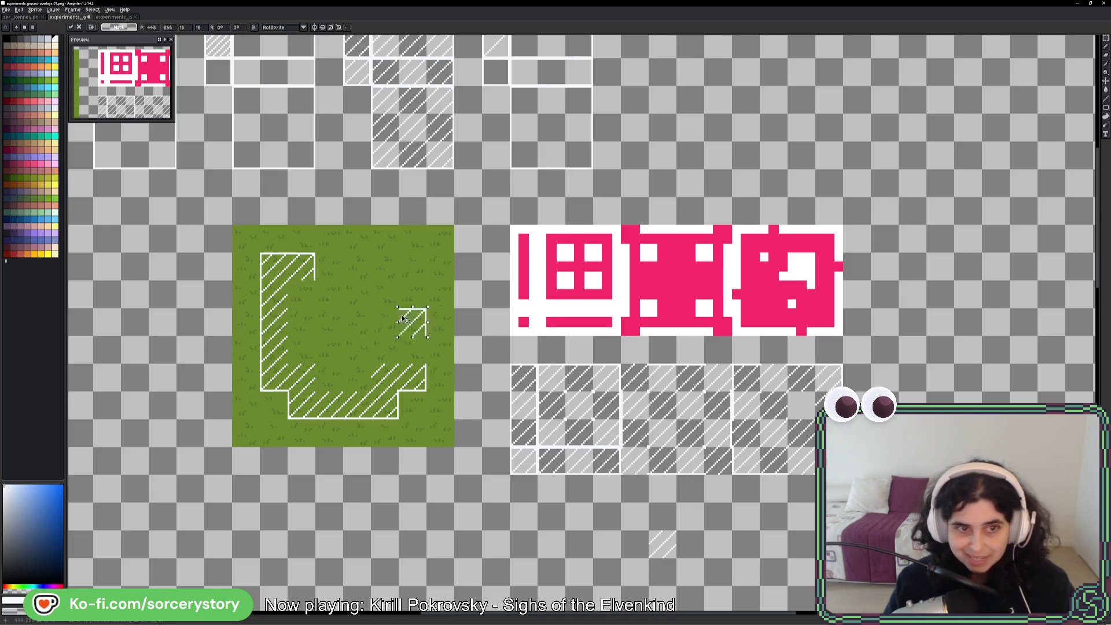
key(Return)
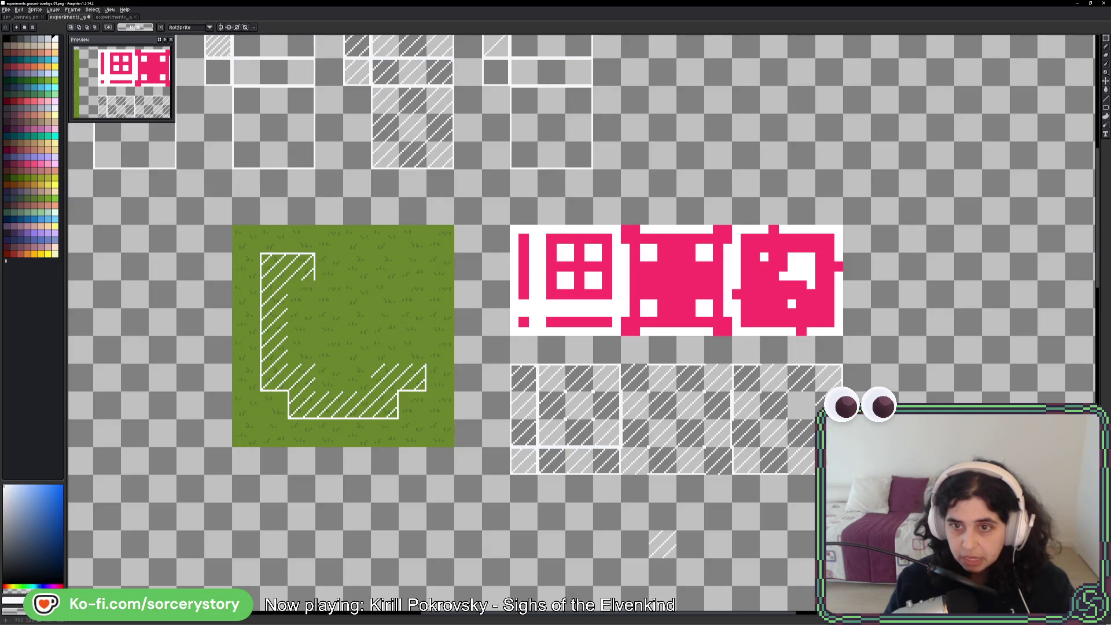
drag(816, 280, 842, 308)
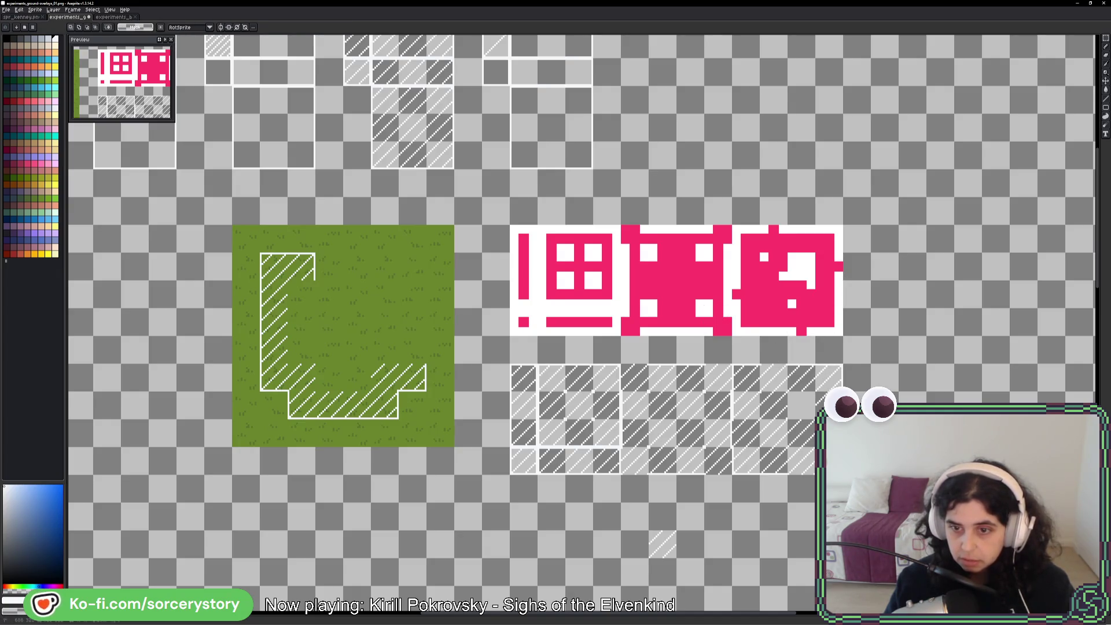
key(ctrl+c)
key(ctrl+v)
drag(386, 336, 303, 309)
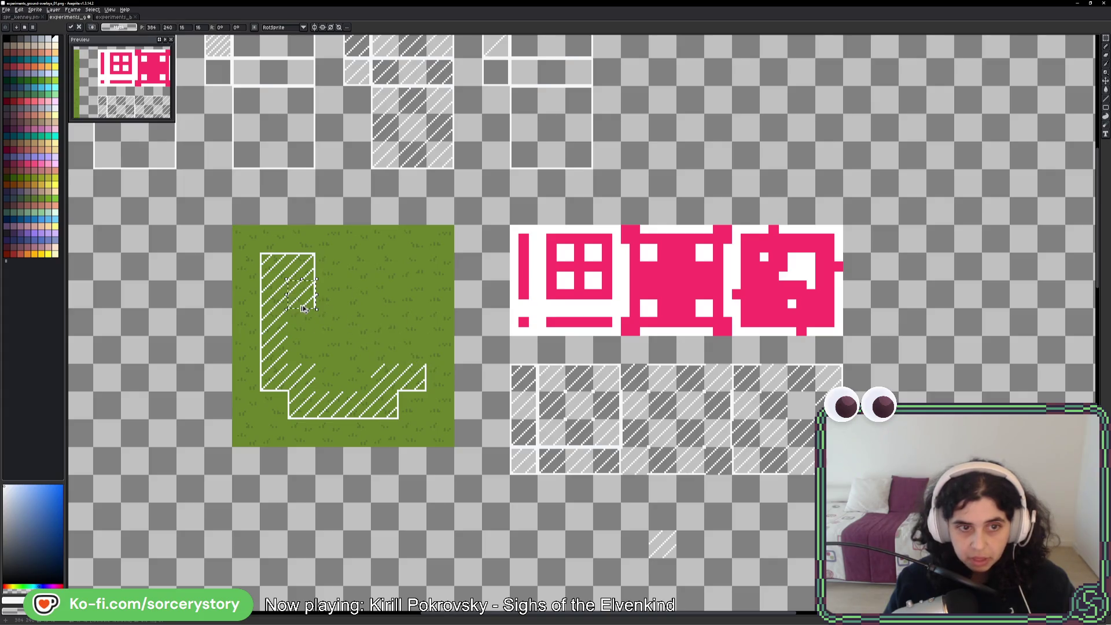
key(Return)
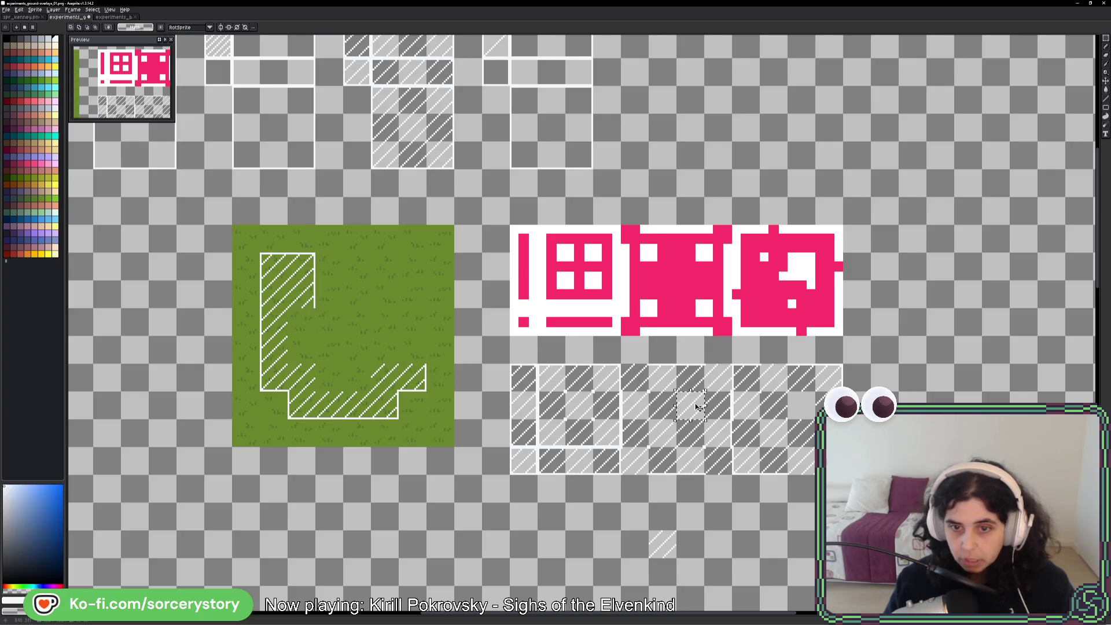
- Paste a hatched block into the corner of the L to complete the overlay
click(697, 407)
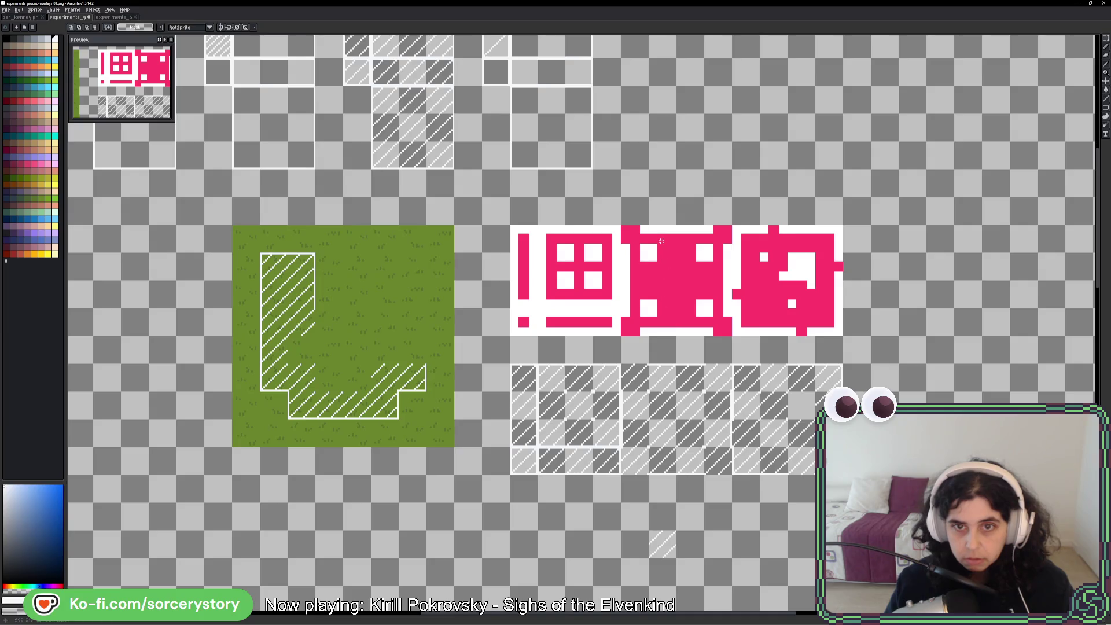
drag(787, 224, 816, 253)
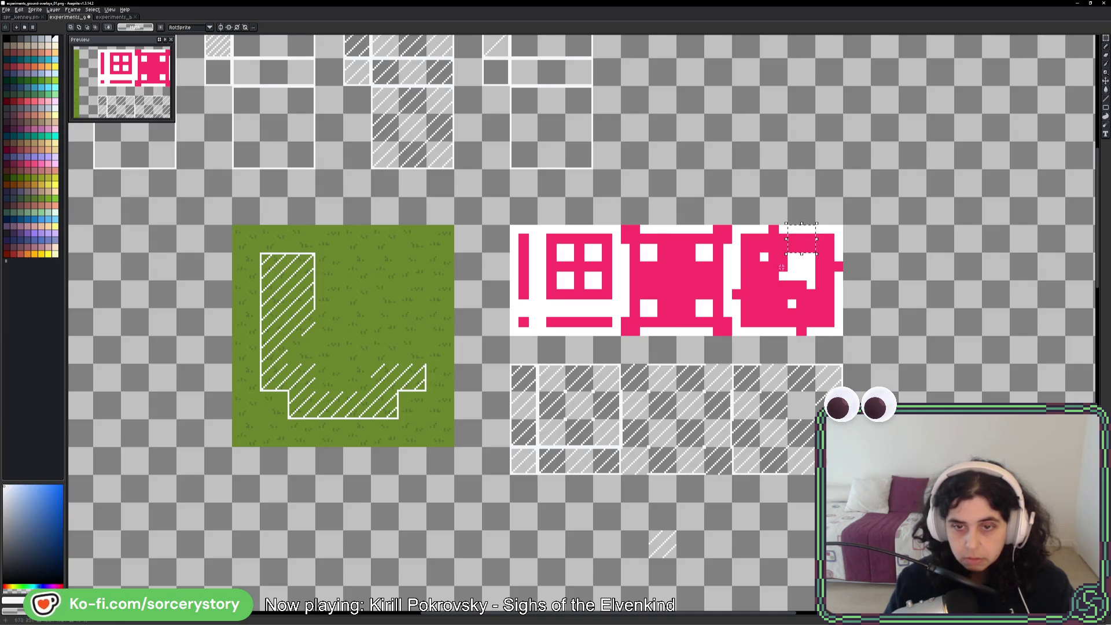
key(ctrl+v)
mouse_move(796, 377)
mouse_down()
mouse_move(350, 292)
mouse_move(327, 324)
mouse_move(356, 325)
mouse_up()
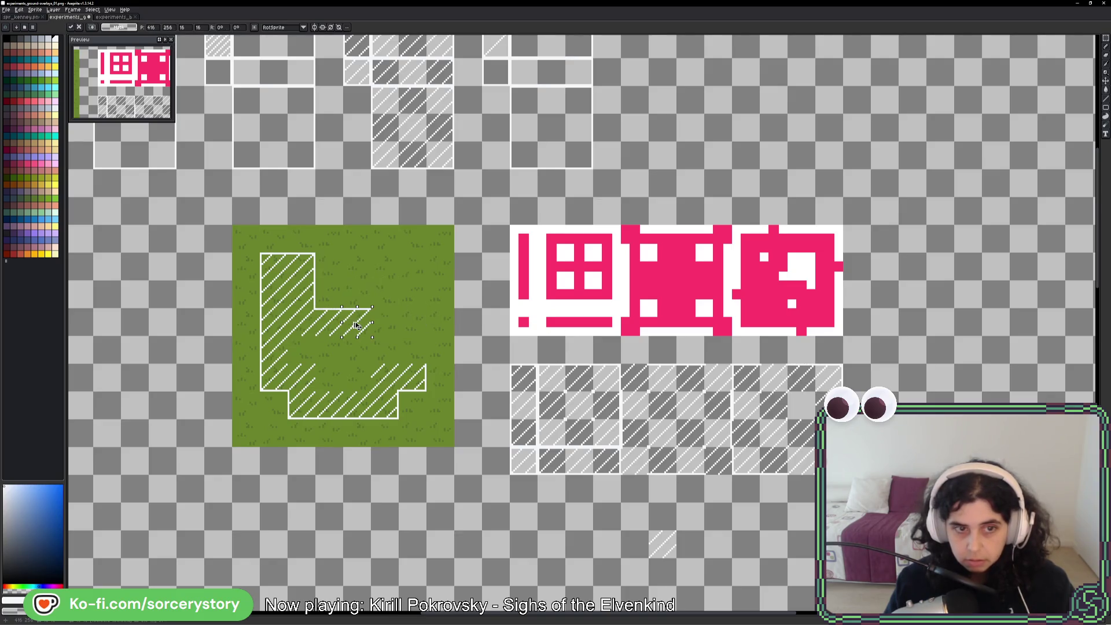
click(373, 367)
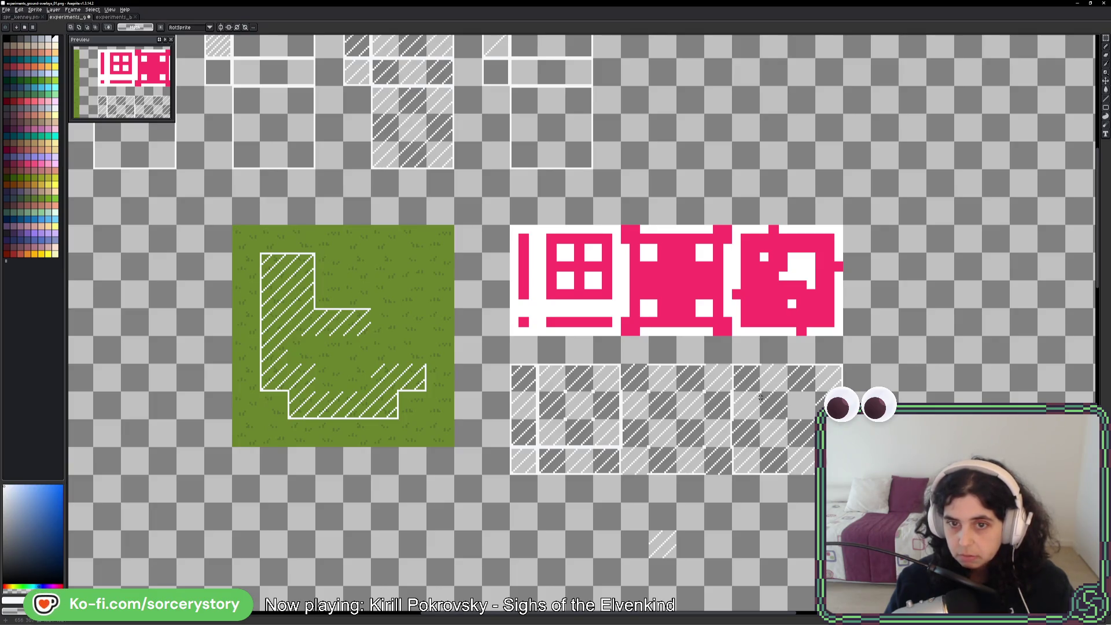
scroll(642, 321, right, 1)
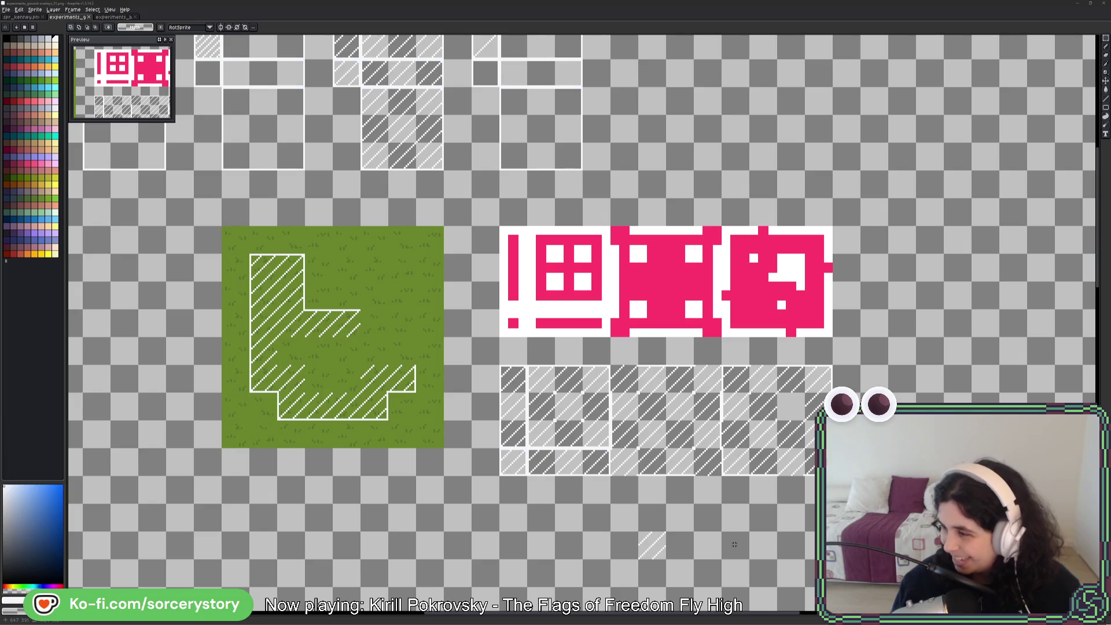
- Save the sprite and drop a hatch piece from the pattern row onto the grass tile
key(ctrl+s)
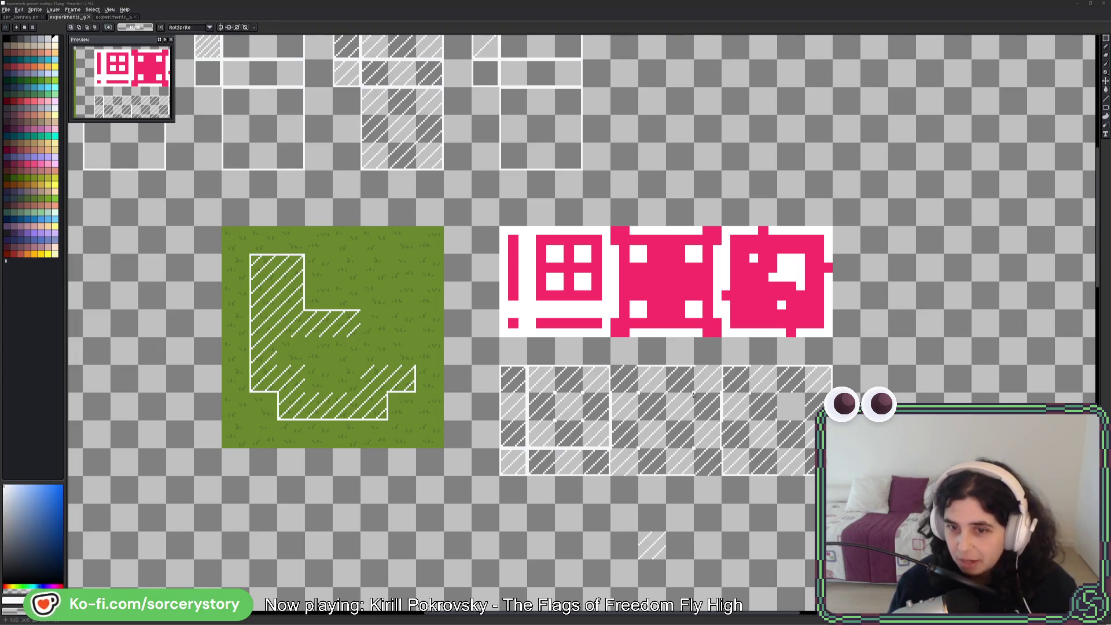
click(765, 276)
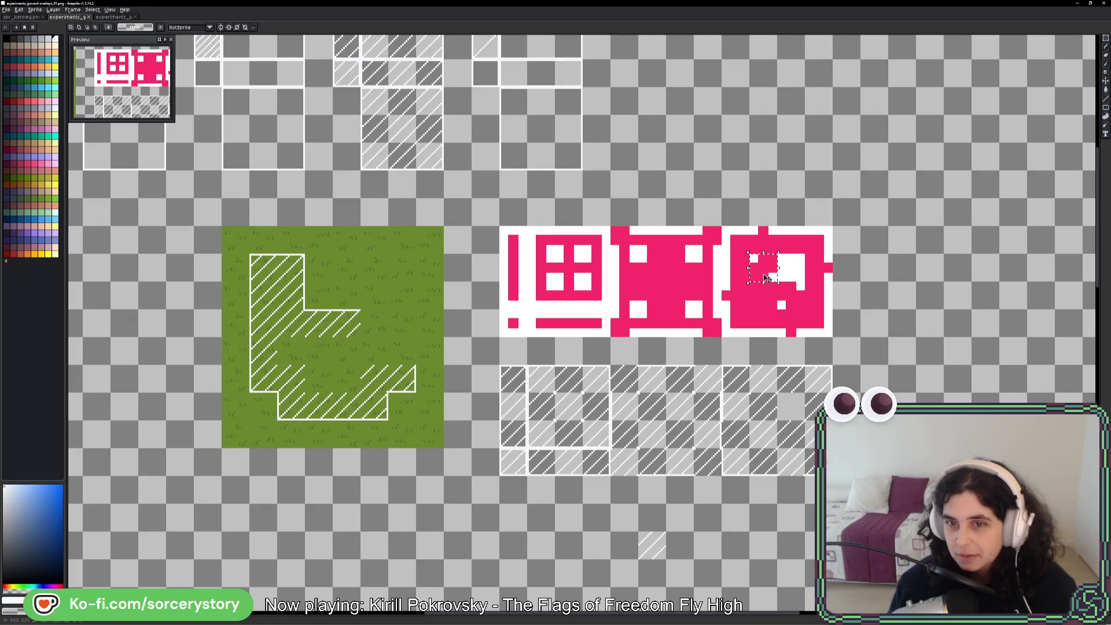
mouse_move(649, 276)
mouse_down()
mouse_move(645, 411)
mouse_move(688, 416)
mouse_move(383, 332)
mouse_up()
key(ctrl+d)
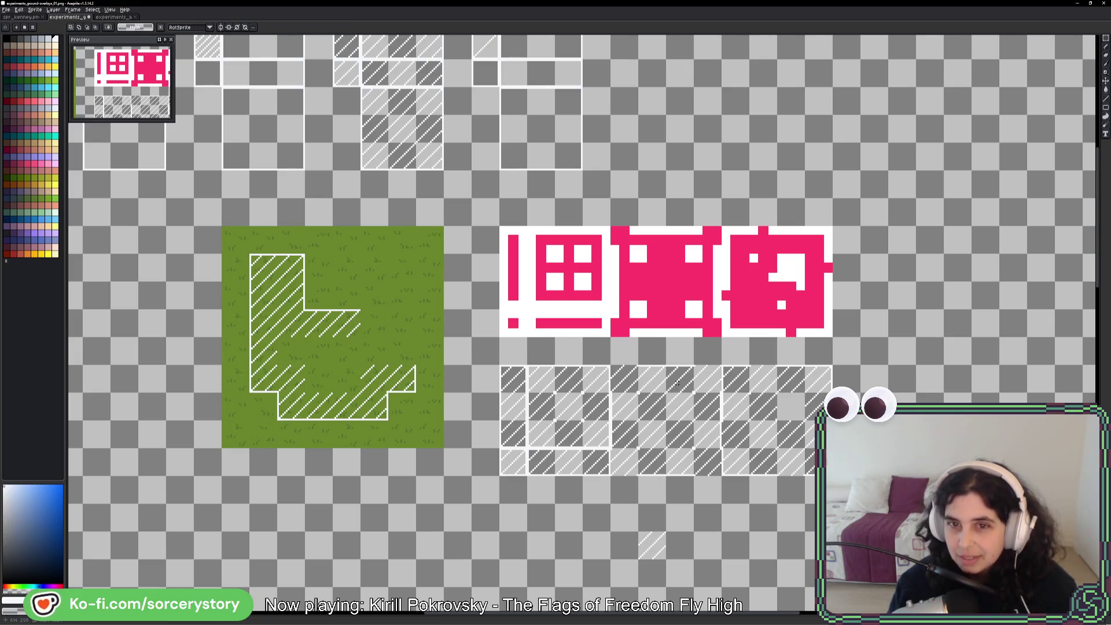
- Erase a small square of pink pixels from the right pink mask tile
drag(664, 225, 696, 256)
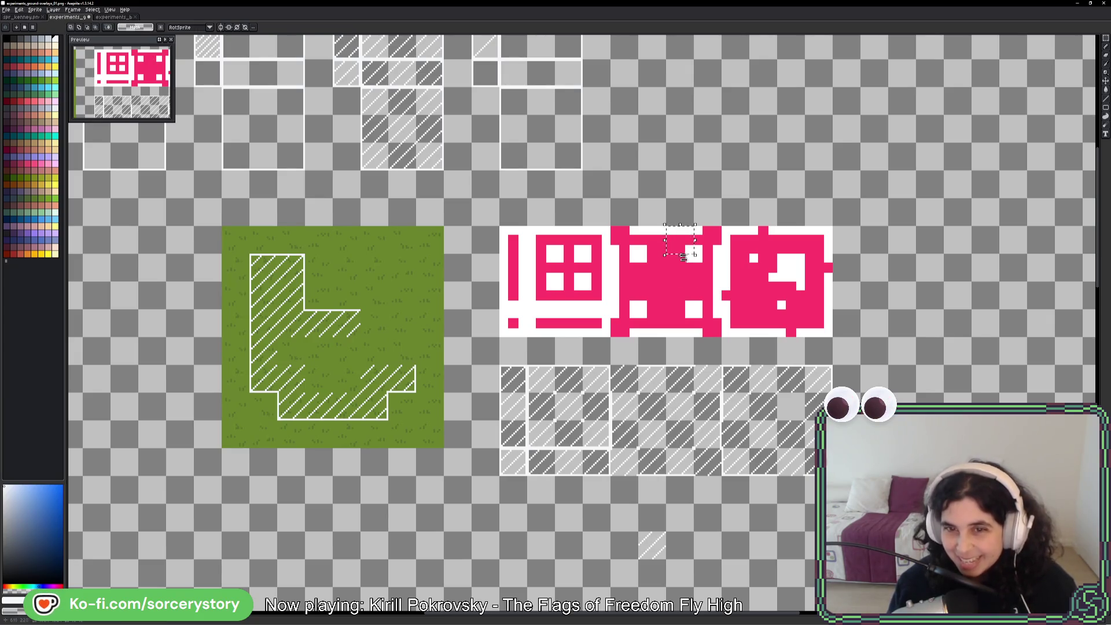
mouse_move(775, 224)
mouse_down()
mouse_move(807, 256)
mouse_move(779, 283)
mouse_up()
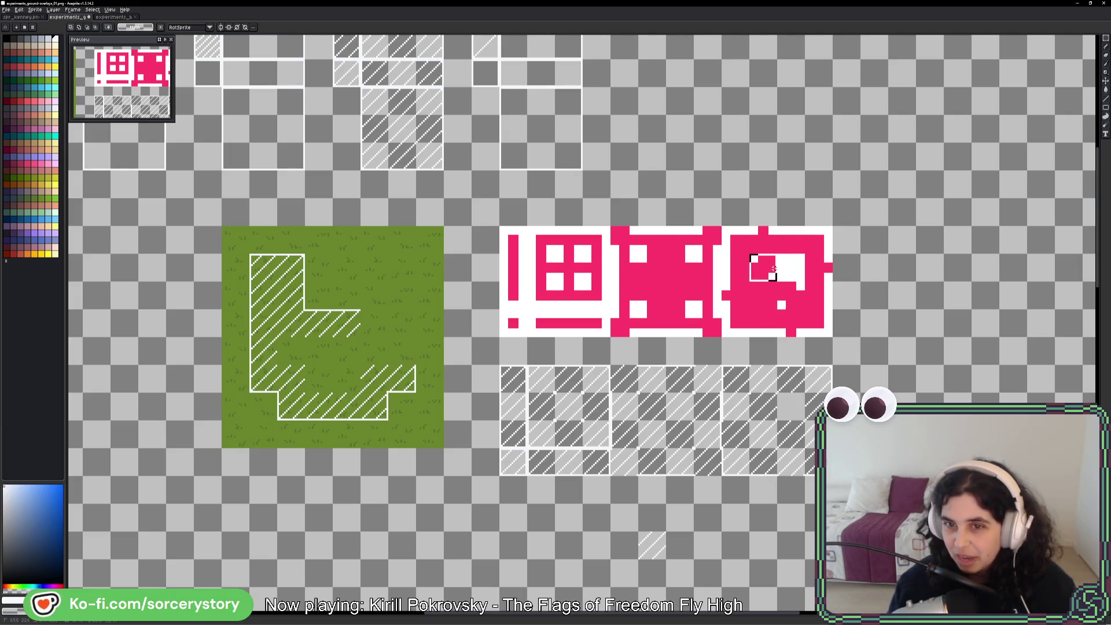
key(ctrl+d)
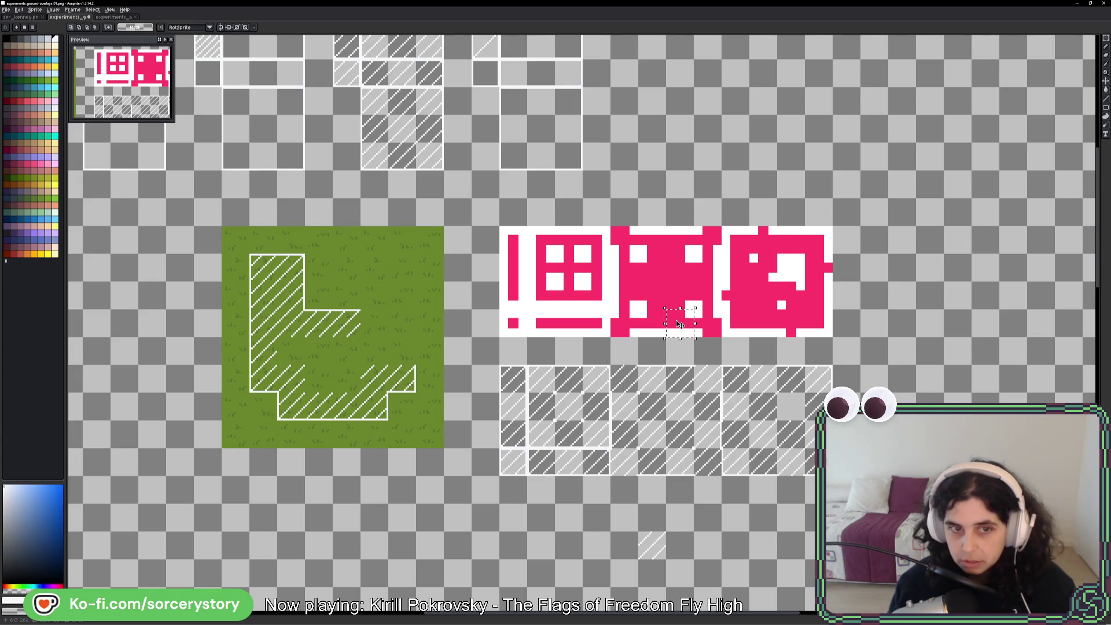
key(Delete)
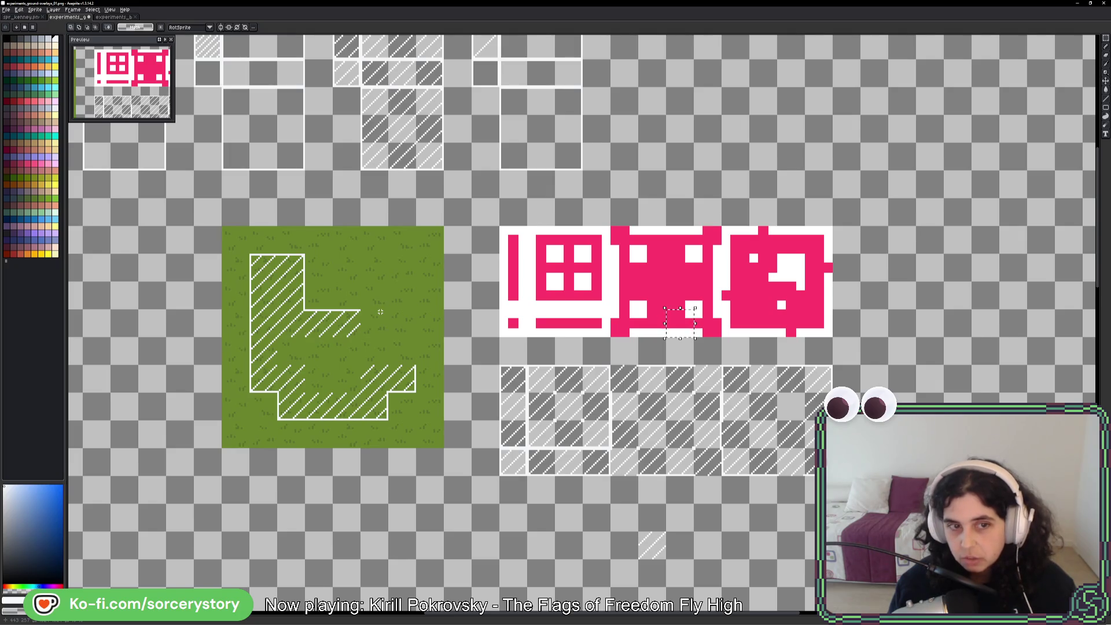
- Copy hatch strips into the grass tile's top notch, top-right notch and right-side gap
key(ctrl+d)
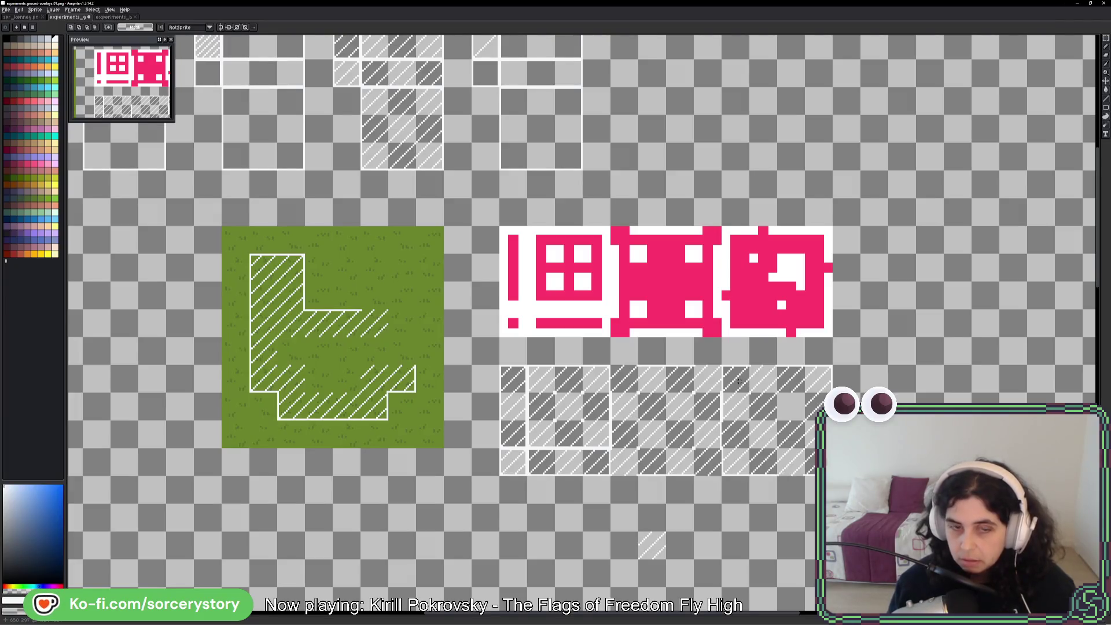
mouse_move(733, 411)
mouse_down()
mouse_move(736, 371)
mouse_move(431, 304)
mouse_move(391, 277)
mouse_up()
key(ctrl+d)
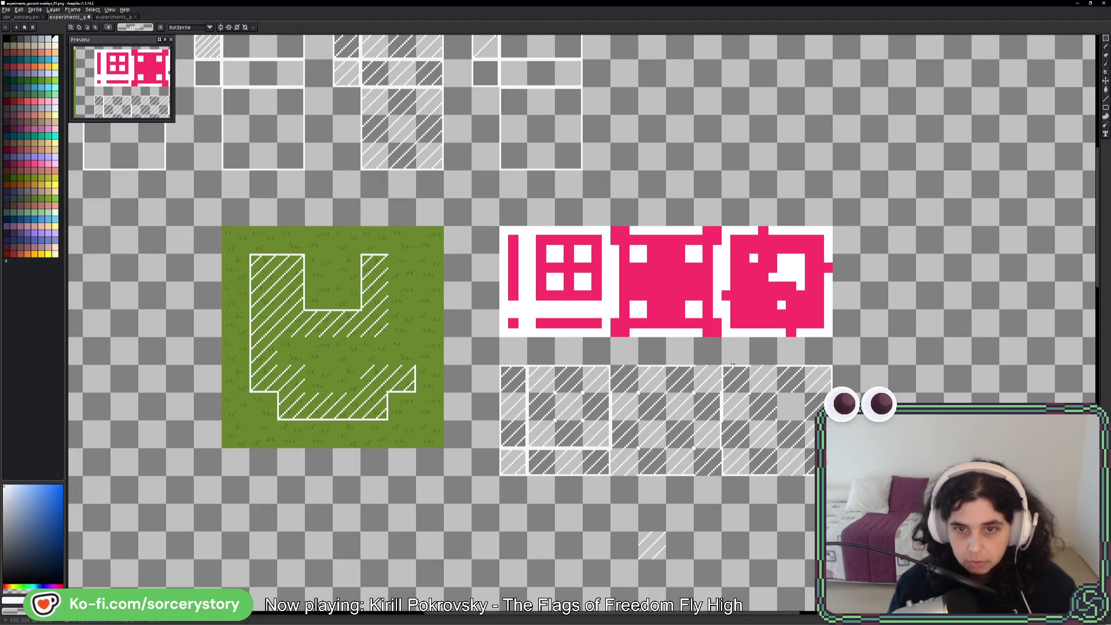
mouse_move(804, 366)
mouse_down()
mouse_move(832, 392)
mouse_move(501, 314)
mouse_move(408, 278)
mouse_move(417, 339)
mouse_move(406, 355)
mouse_up()
key(ctrl+d)
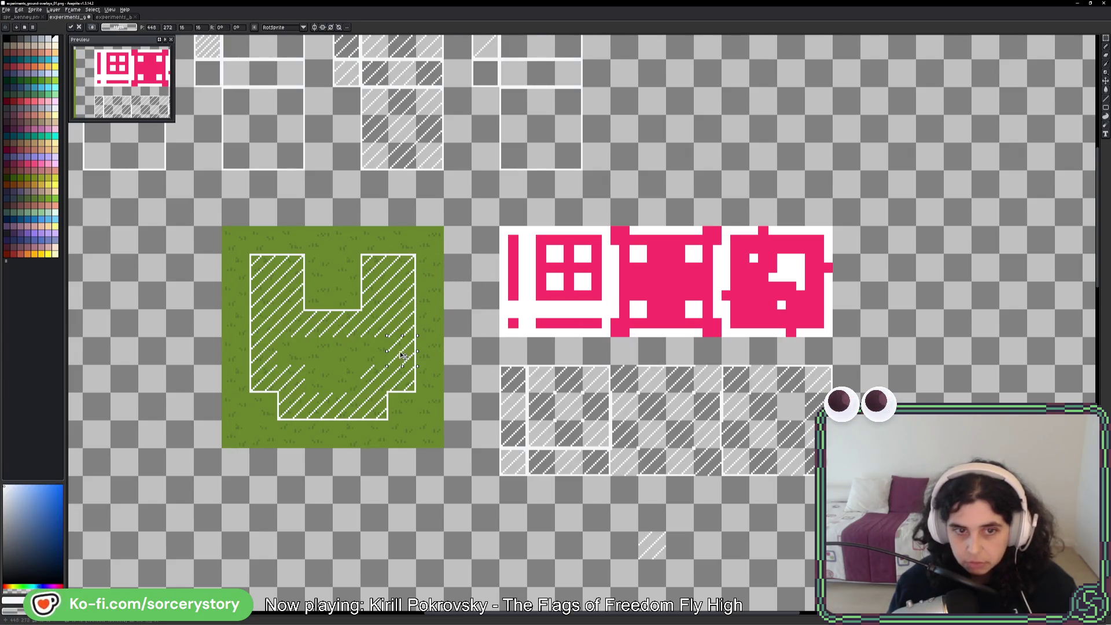
key(ctrl+d)
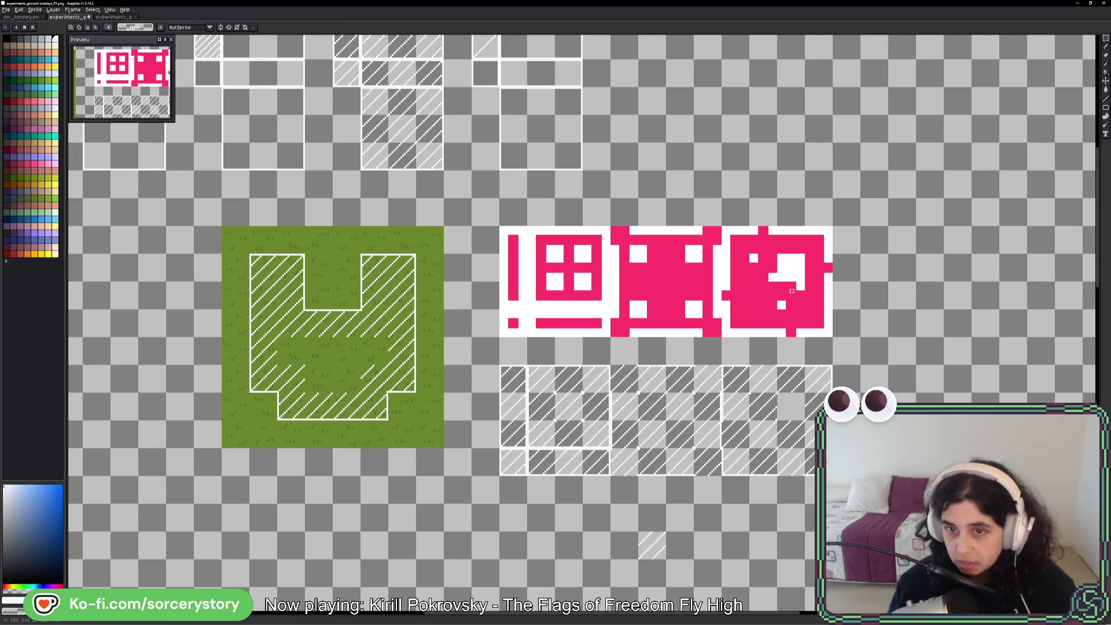
- Paste a 16x16 hatch piece over the remaining missing area to finish the cup-shaped hatching
drag(748, 280, 778, 311)
key(ctrl+c)
key(ctrl+v)
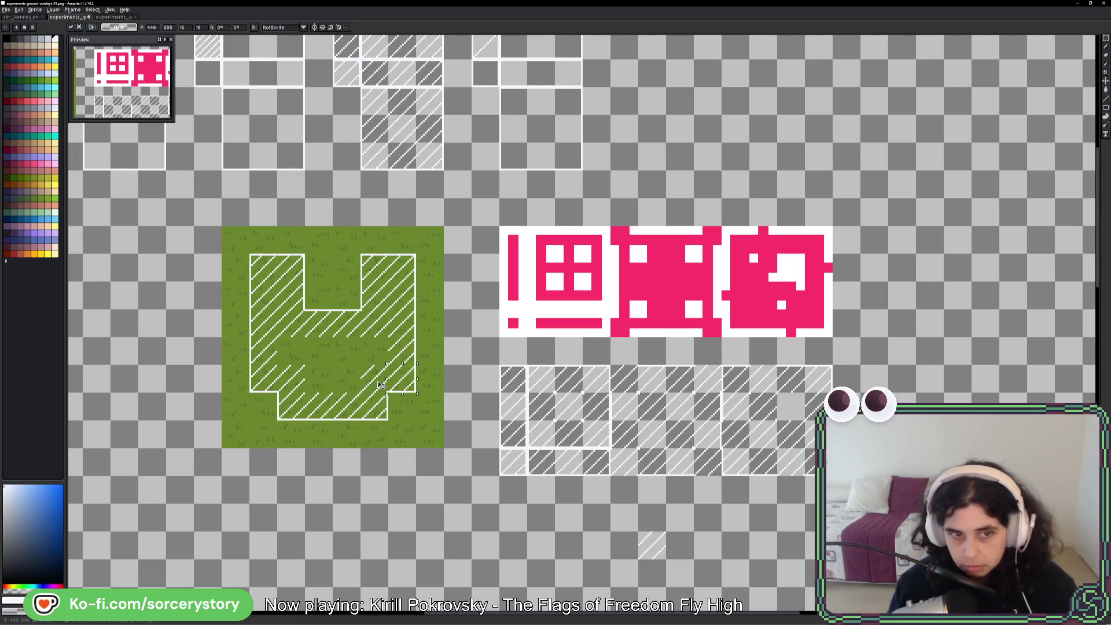
mouse_move(292, 351)
mouse_down()
mouse_move(350, 382)
mouse_move(373, 352)
mouse_up()
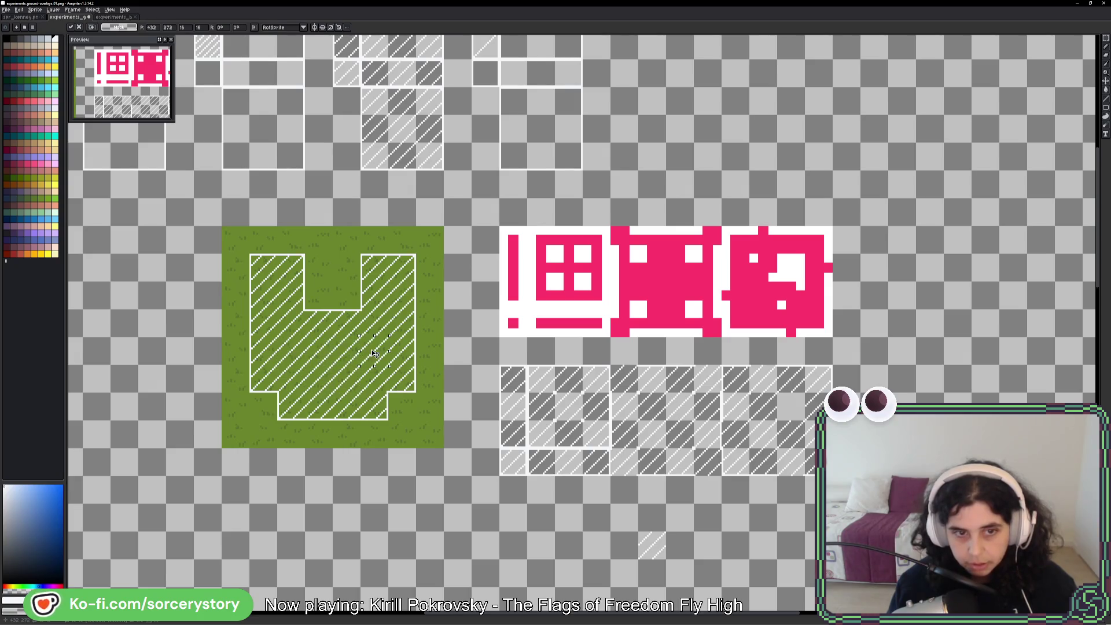
key(ctrl+d)
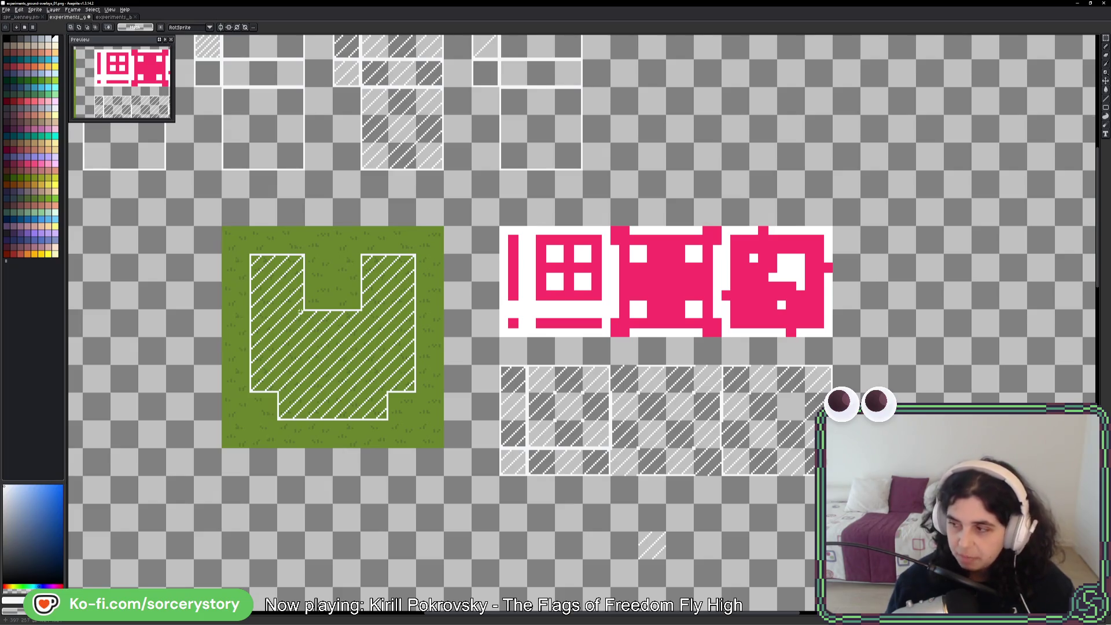
scroll(397, 259, up, 2)
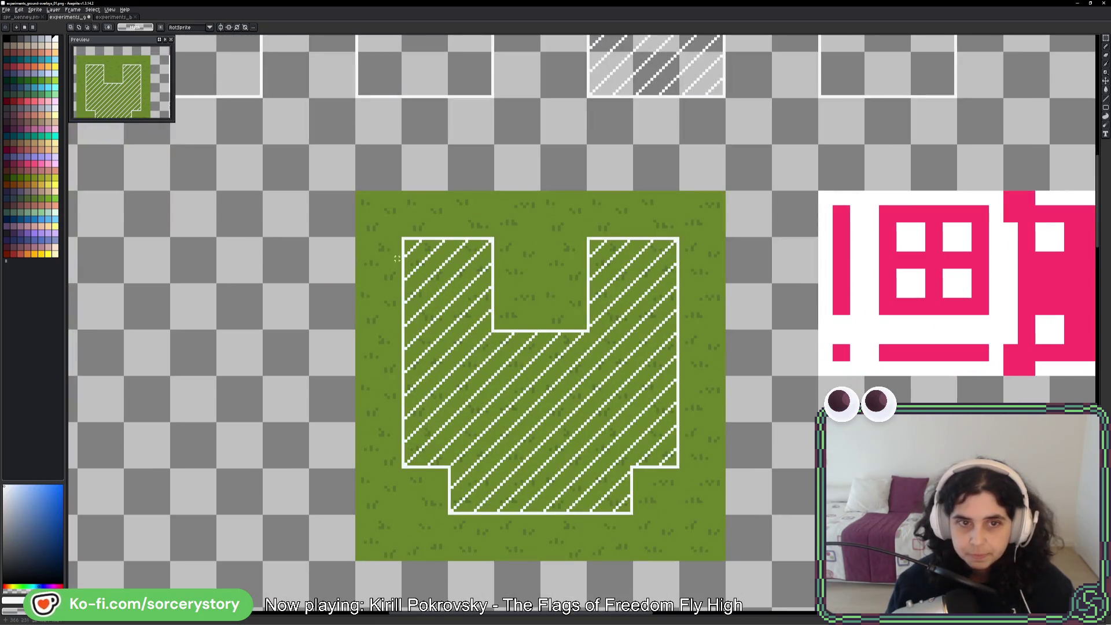
- Duplicate the hatched grass tile to the upper right and lower right, forming a 2×2 block
mouse_move(397, 259)
mouse_down()
mouse_move(434, 263)
mouse_move(712, 521)
mouse_up()
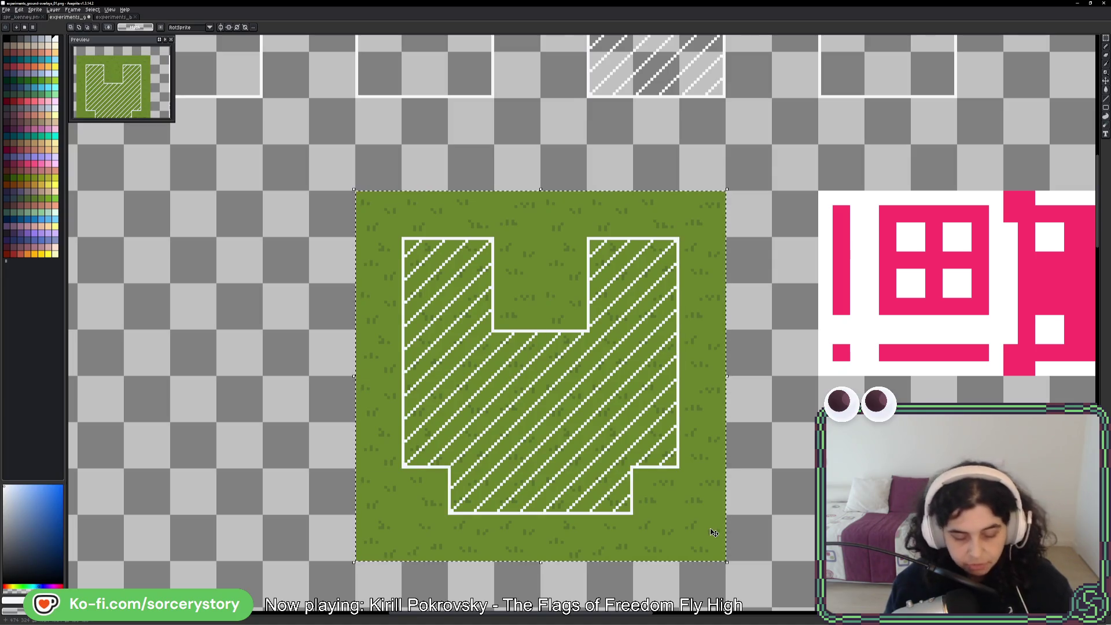
scroll(702, 523, down, 3)
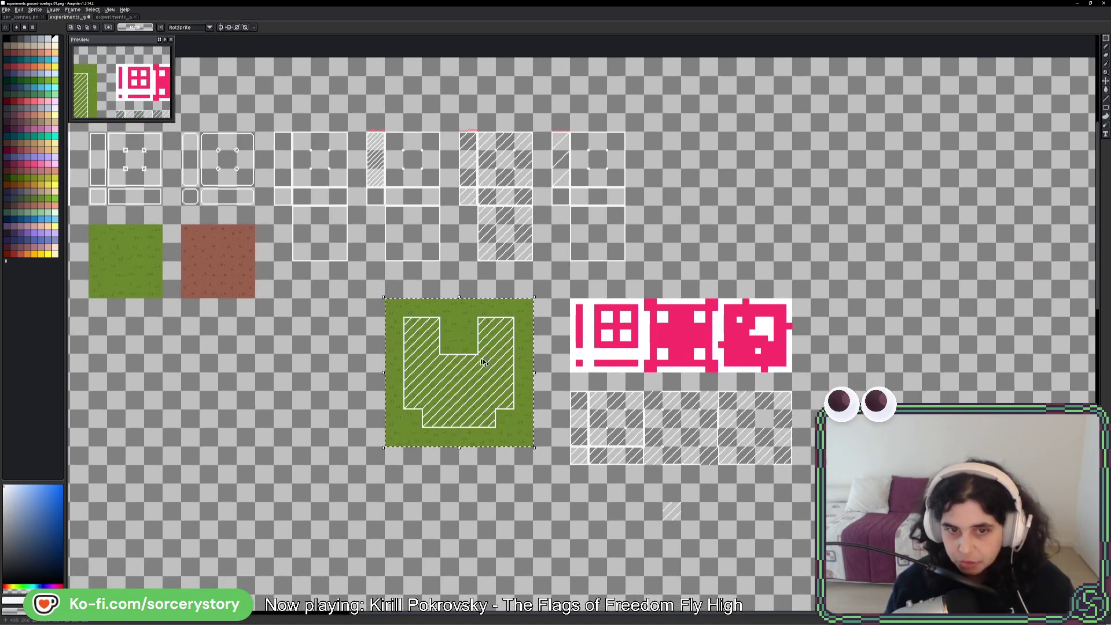
mouse_move(483, 362)
mouse_down()
mouse_move(1094, 361)
mouse_move(901, 238)
mouse_move(568, 134)
mouse_move(566, 304)
mouse_move(734, 154)
mouse_move(735, 139)
mouse_up()
drag(736, 199, 737, 365)
key(ctrl+d)
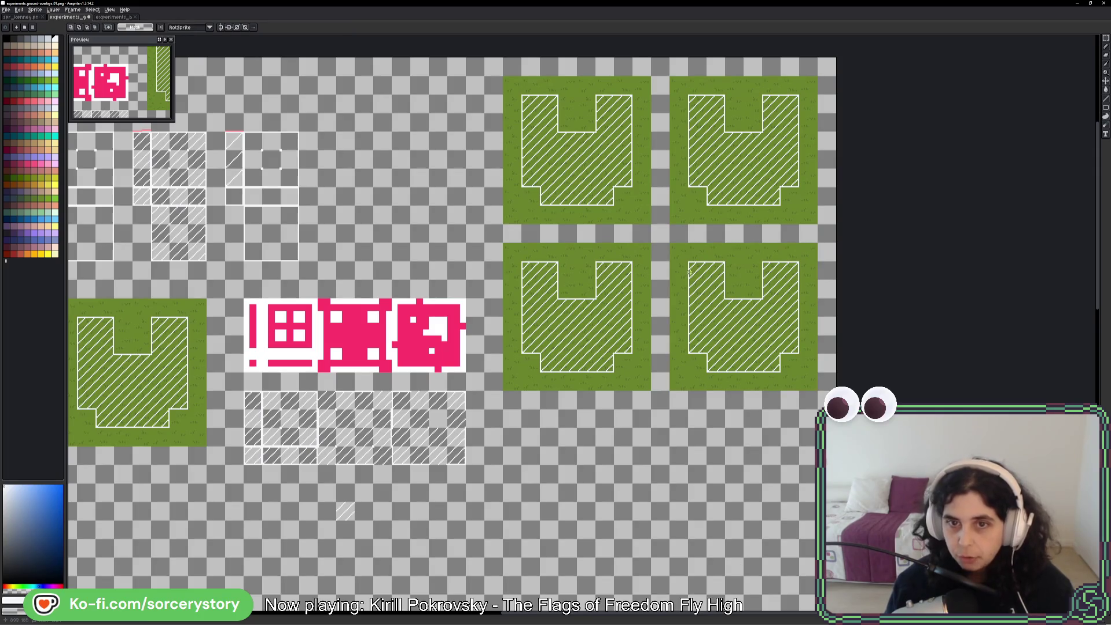
- Bucket-fill the lower-right copy's white outline and hatching black
mouse_move(688, 272)
mouse_down()
mouse_move(746, 312)
mouse_move(771, 362)
mouse_up()
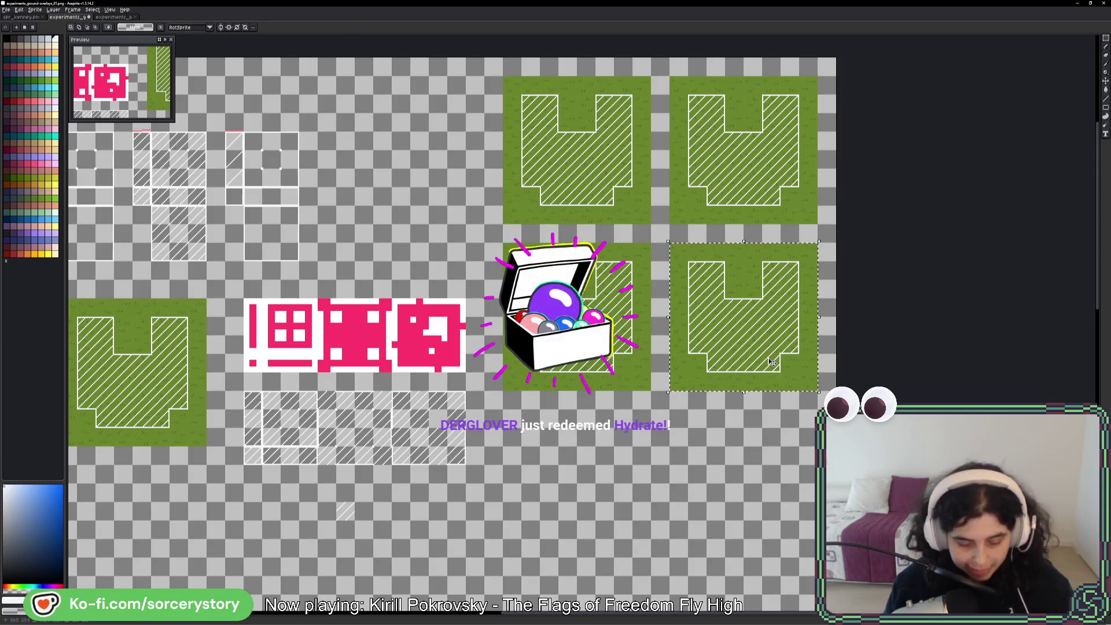
key(g)
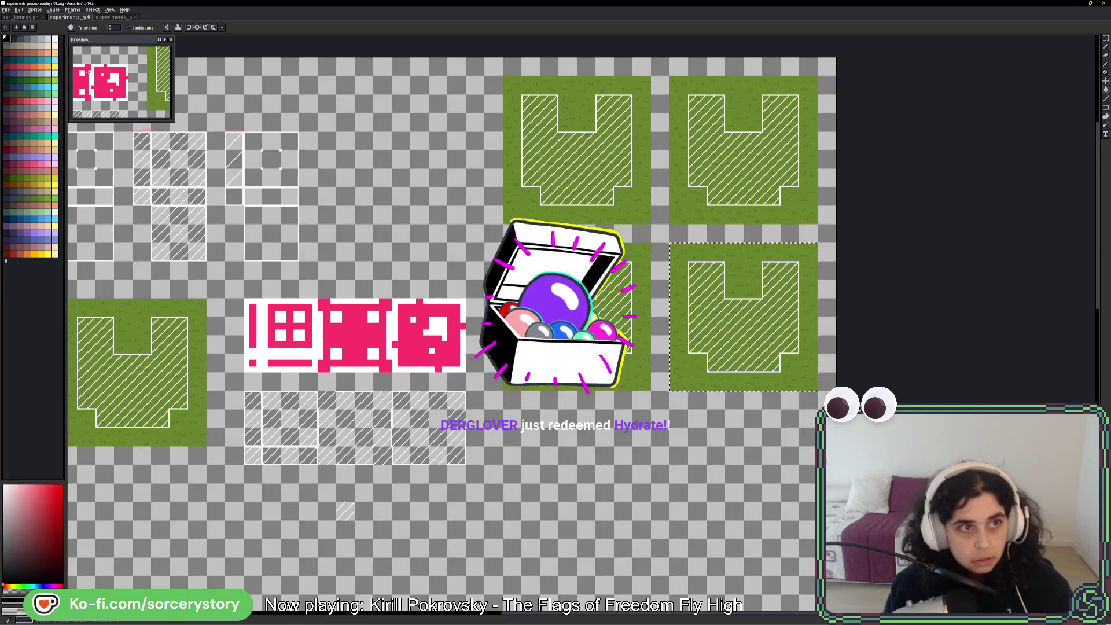
scroll(673, 267, up, 2)
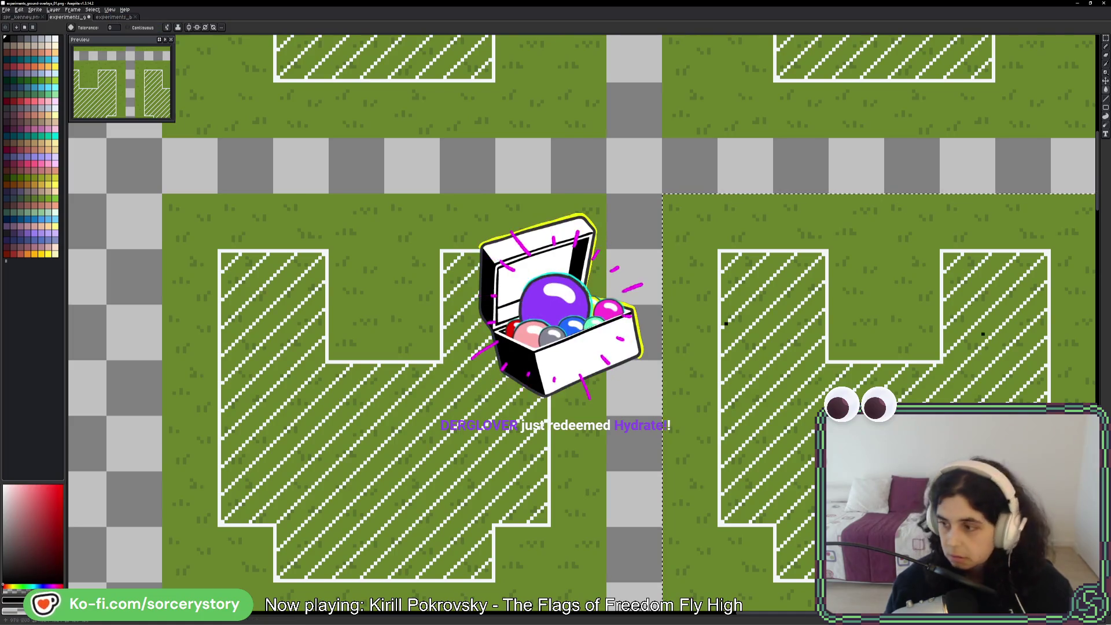
click(963, 394)
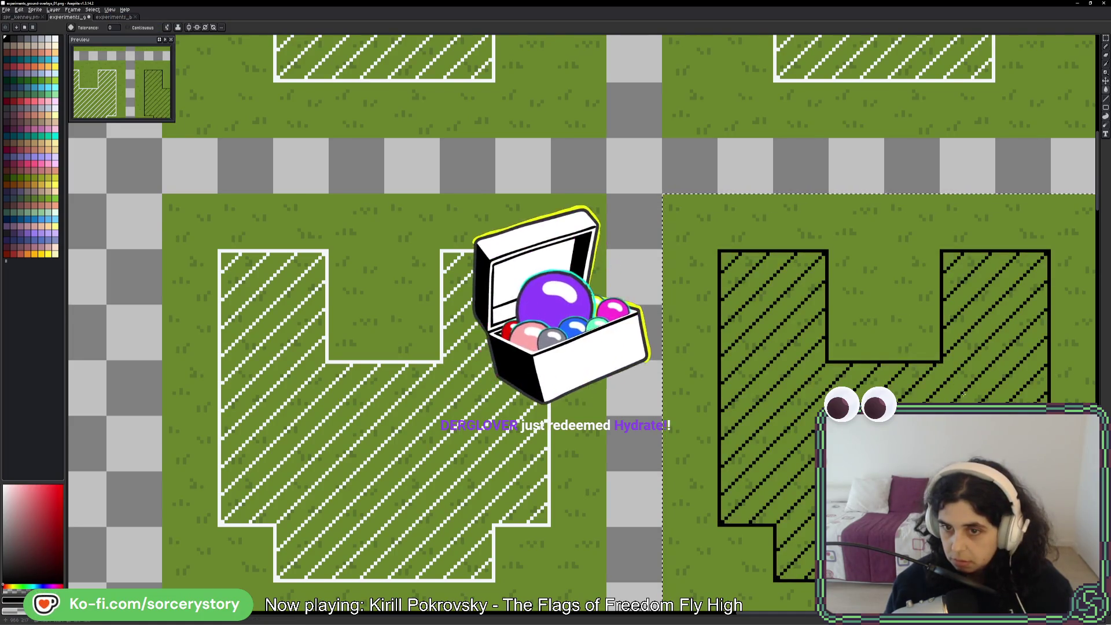
scroll(963, 393, down, 3)
scroll(762, 342, up, 1)
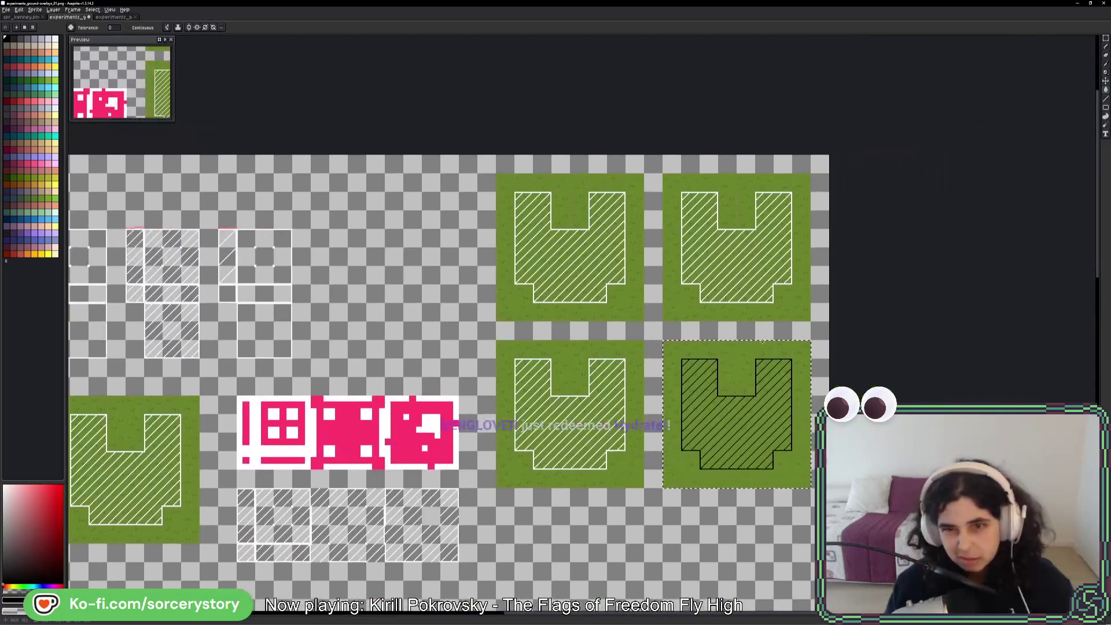
scroll(761, 342, up, 1)
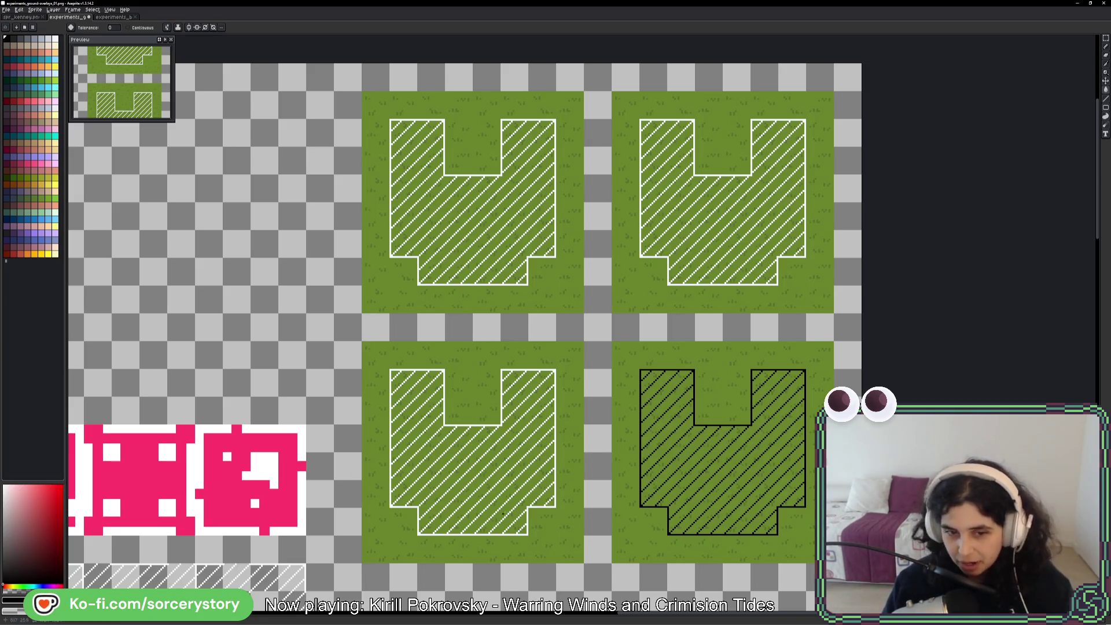
- Revert the accidental black recolour and a stray black pencil stroke
drag(188, 472, 603, 342)
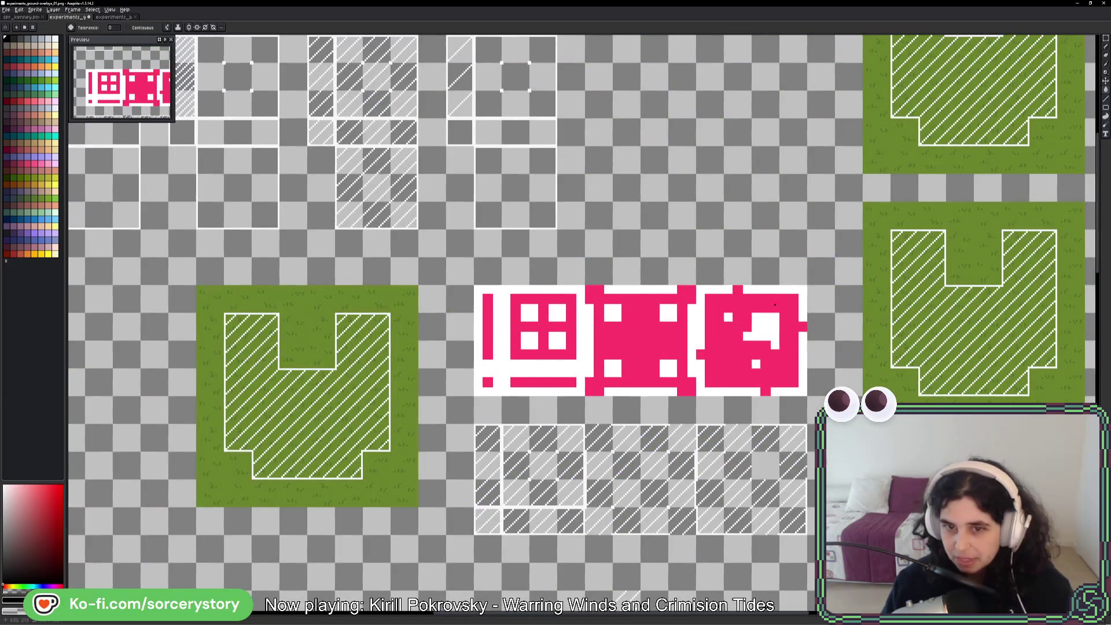
key(ctrl+z)
key(ctrl+y)
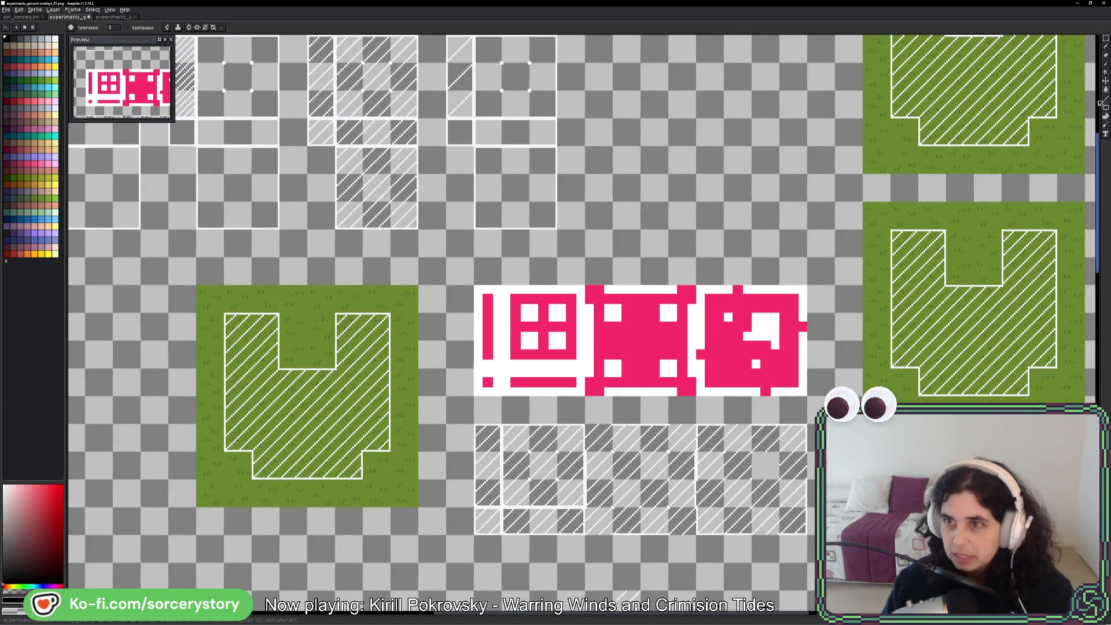
click(1105, 46)
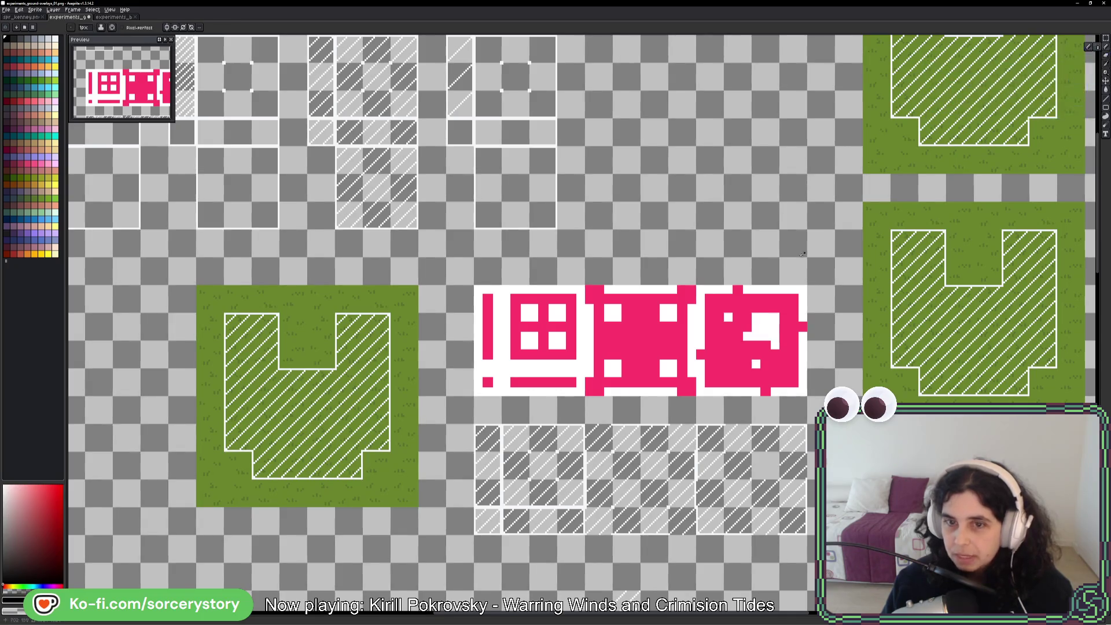
drag(802, 253, 372, 459)
key(ctrl+z)
mouse_move(932, 304)
mouse_down()
mouse_move(566, 335)
mouse_move(514, 408)
mouse_up()
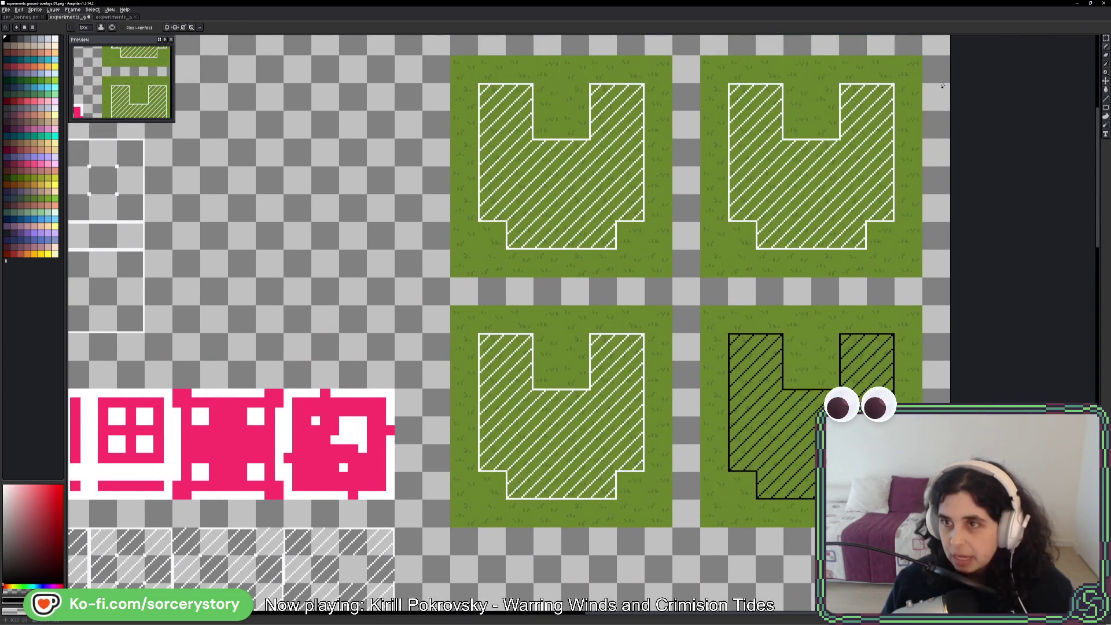
- Reselect the top grass tiles and set the drawing colour to near-white in the colour editor
click(1105, 38)
drag(923, 81, 700, 278)
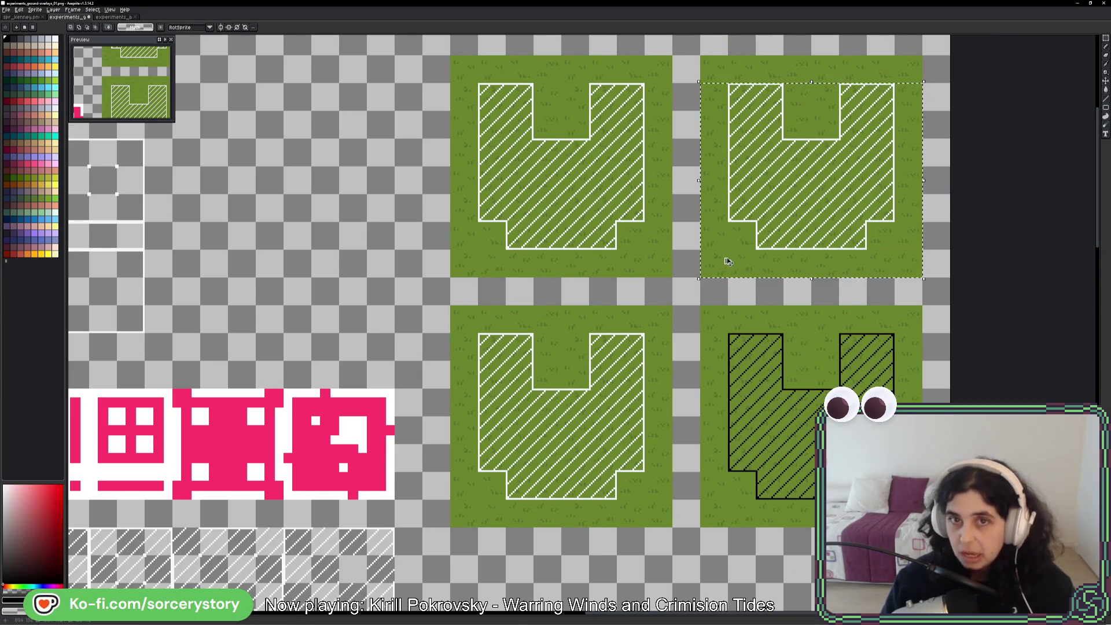
click(727, 261)
mouse_move(473, 86)
mouse_down()
mouse_move(479, 111)
mouse_move(618, 250)
mouse_move(476, 76)
mouse_move(671, 250)
mouse_move(673, 278)
mouse_up()
key(w)
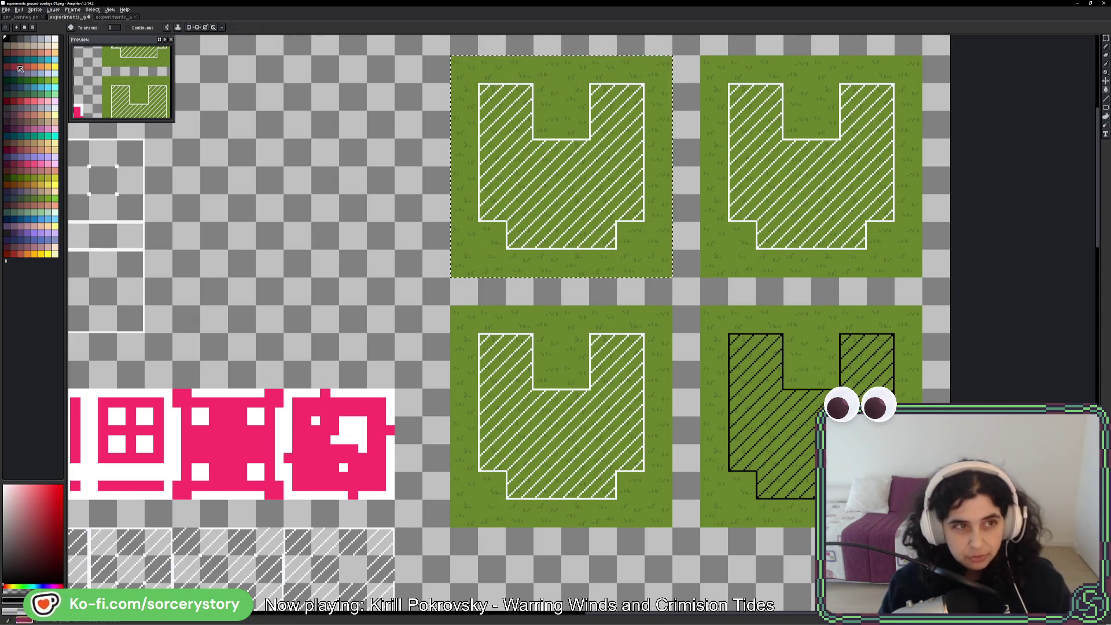
scroll(507, 178, up, 2)
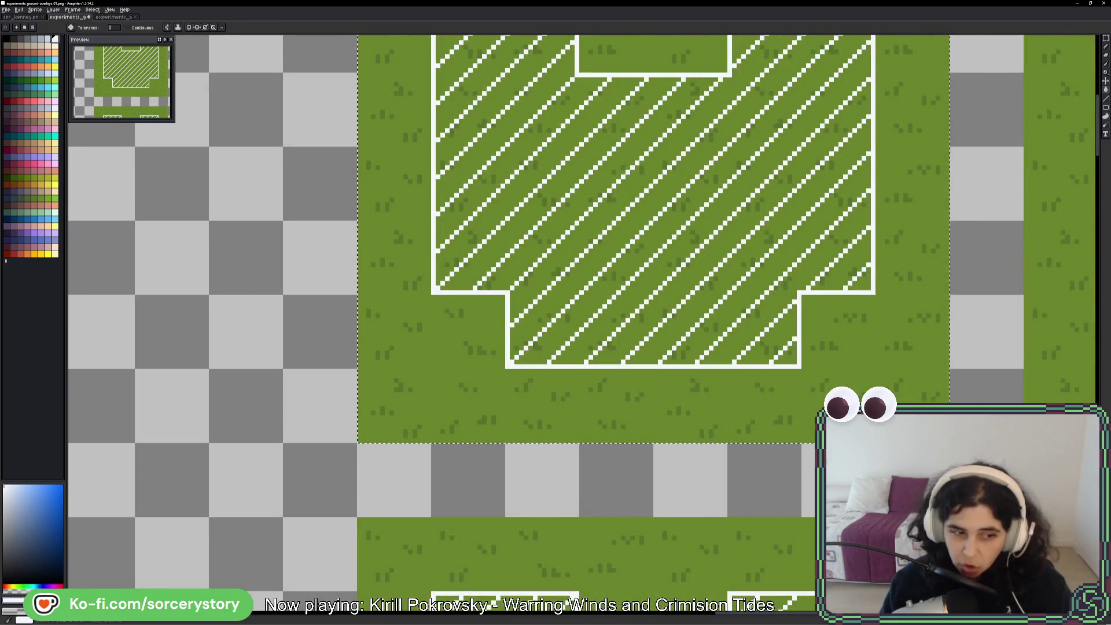
click(11, 597)
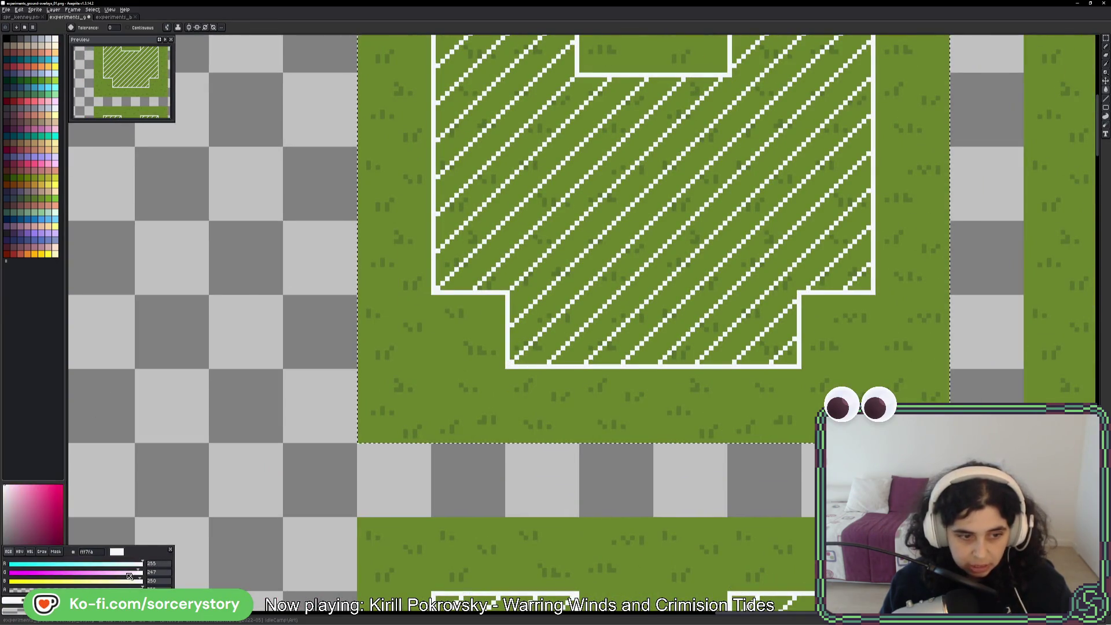
drag(128, 575, 143, 580)
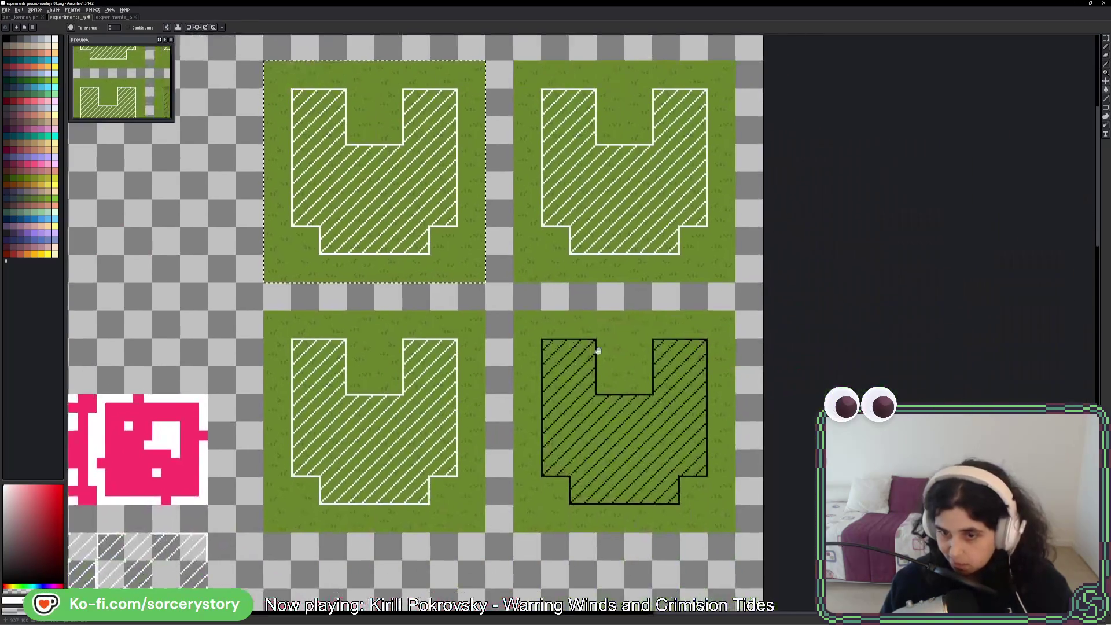
- Marquee-select the black-hatched bottom-right grass tile and switch to the magic wand
key(m)
key(ctrl+d)
scroll(581, 390, up, 1)
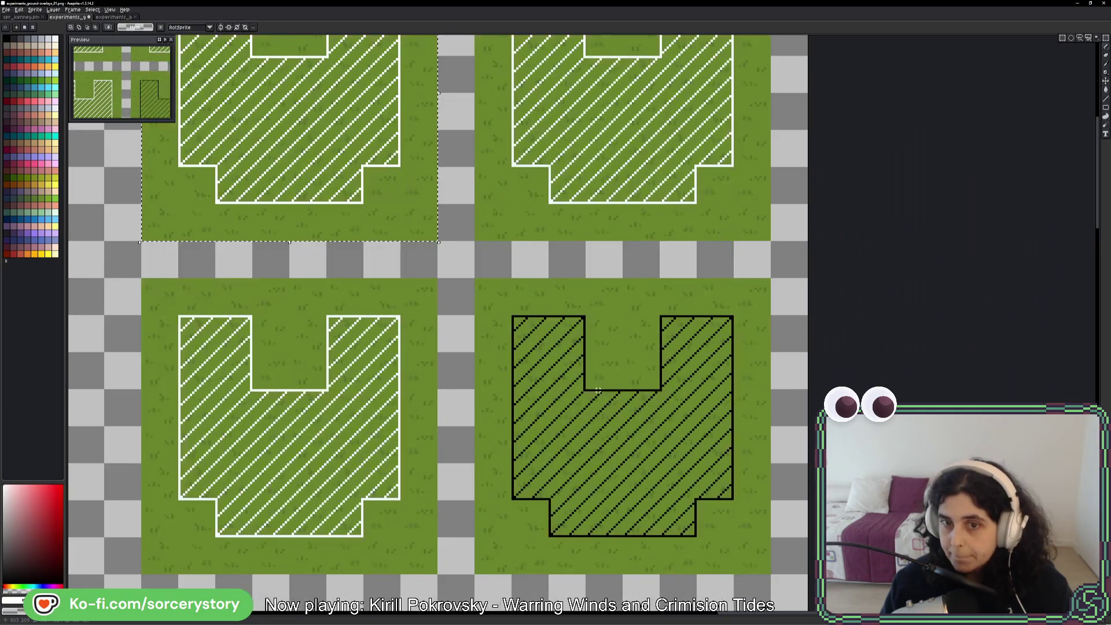
mouse_move(769, 280)
mouse_down()
mouse_move(513, 573)
mouse_move(494, 566)
mouse_up()
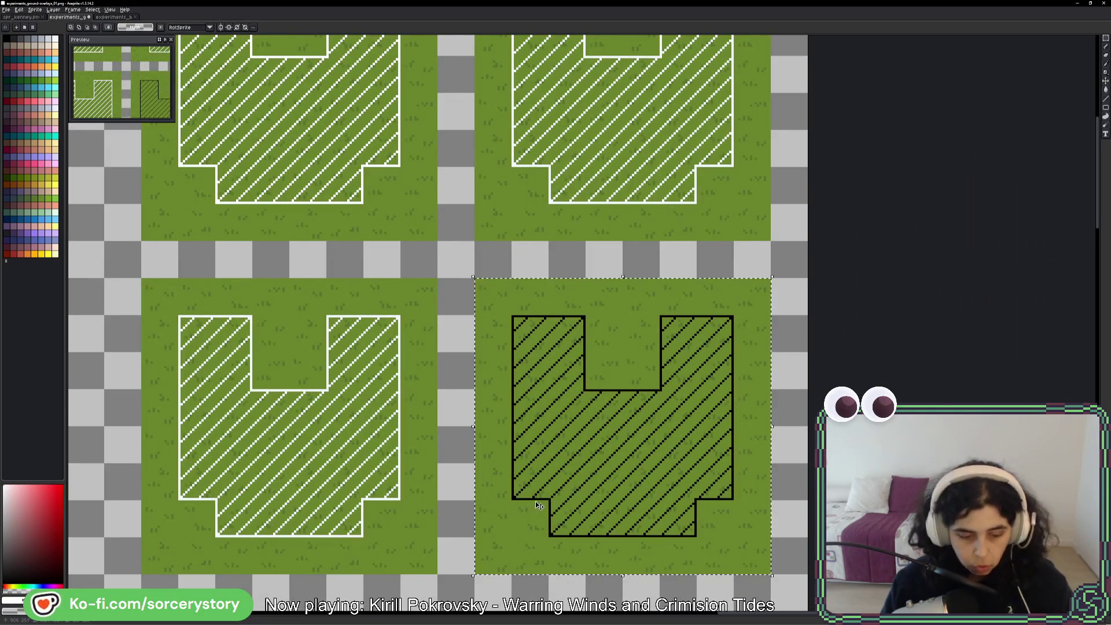
scroll(535, 501, up, 3)
key(i)
key(w)
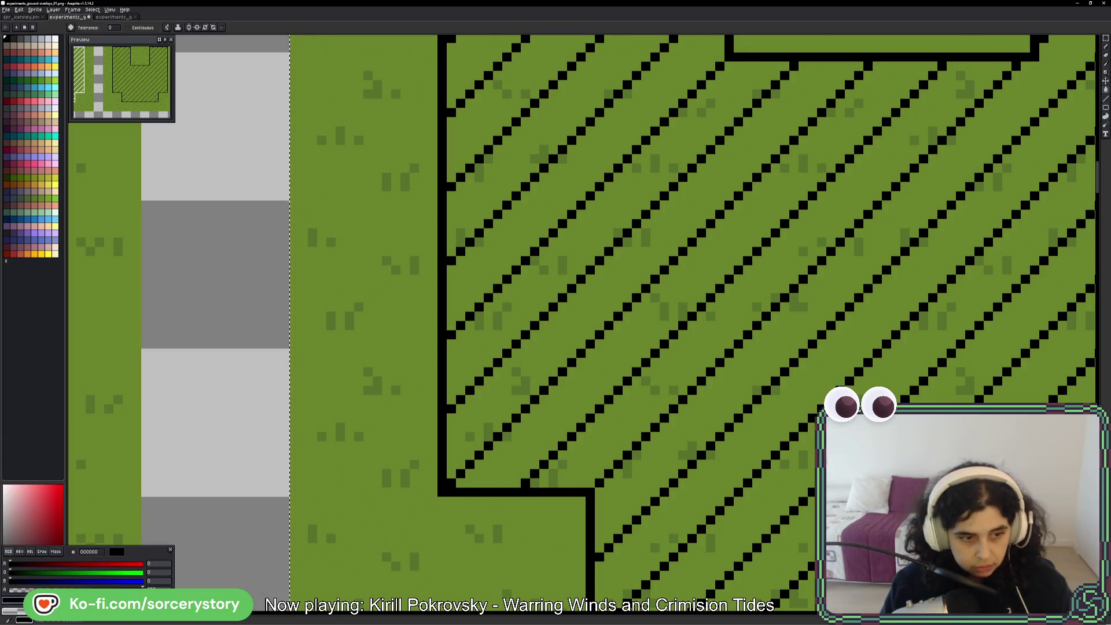
drag(520, 362, 613, 317)
scroll(613, 317, down, 4)
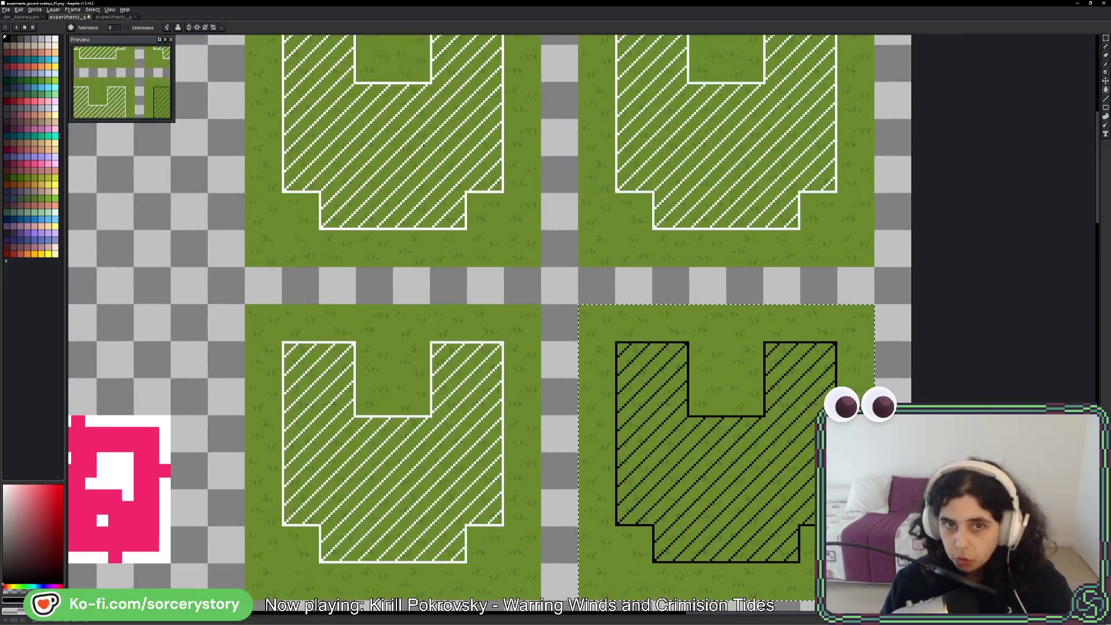
scroll(699, 258, up, 2)
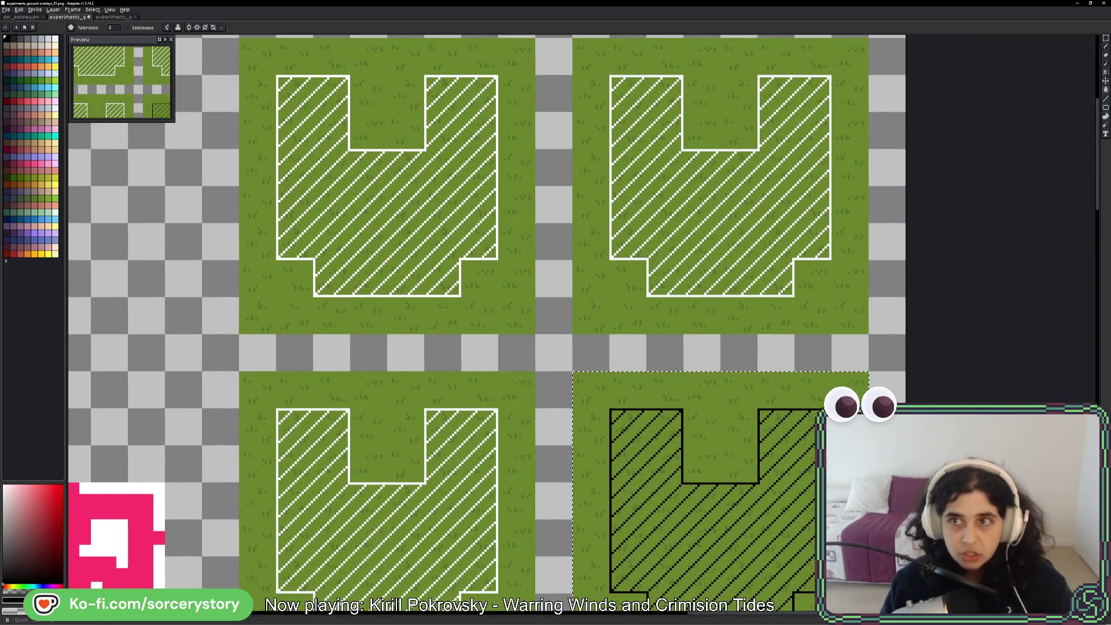
- Recolour the top-right tile's hatching with a light bluish-grey swatch
click(1106, 46)
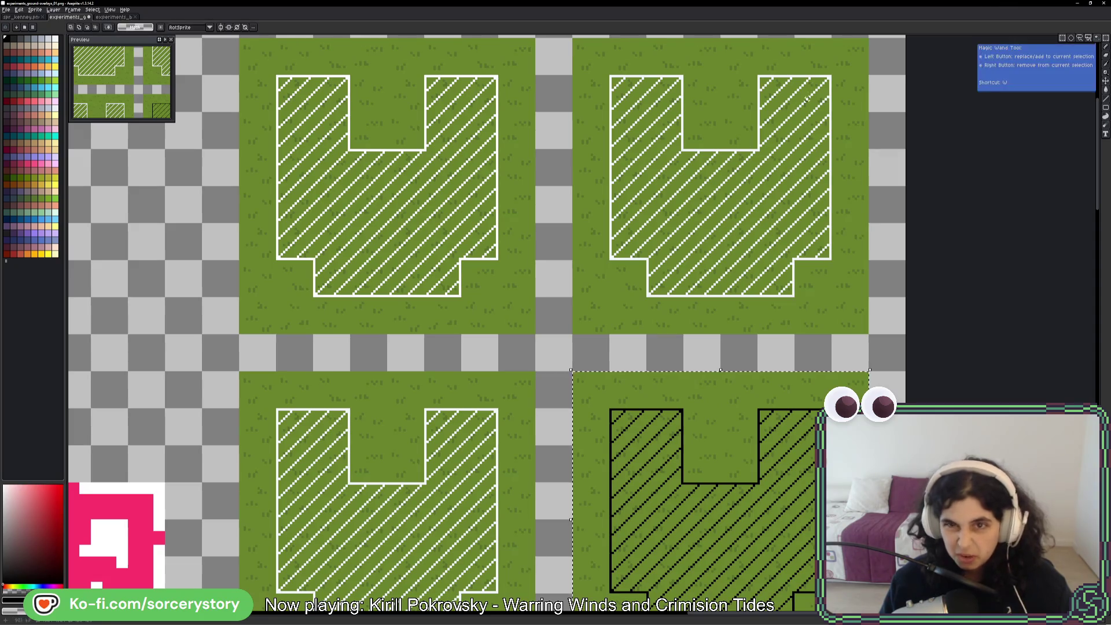
mouse_move(819, 76)
mouse_down()
mouse_move(669, 178)
mouse_move(590, 309)
mouse_up()
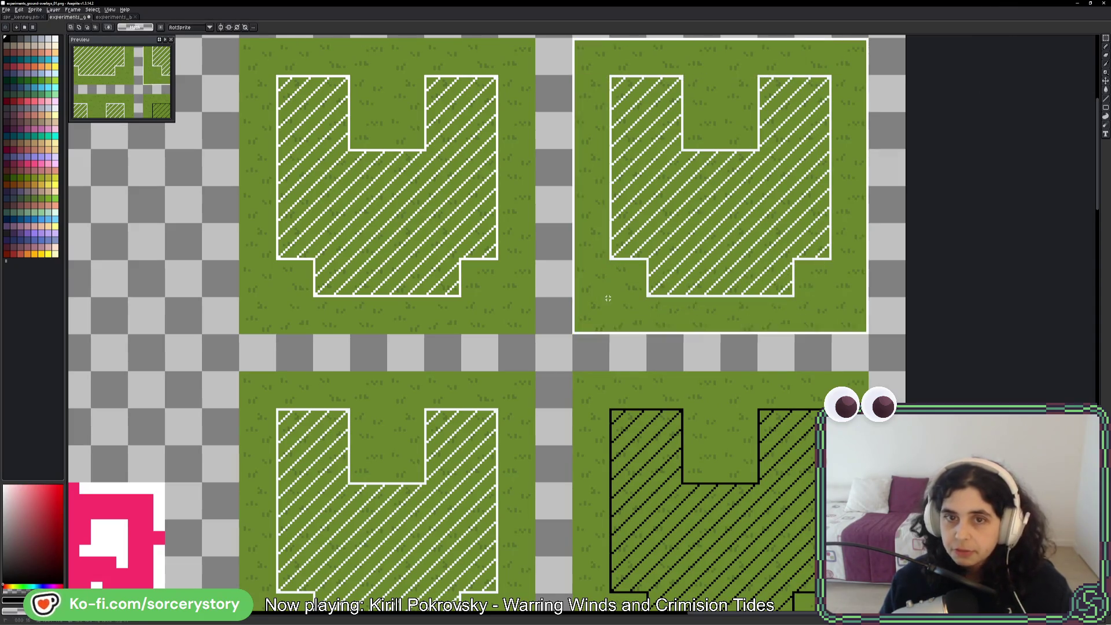
key(w)
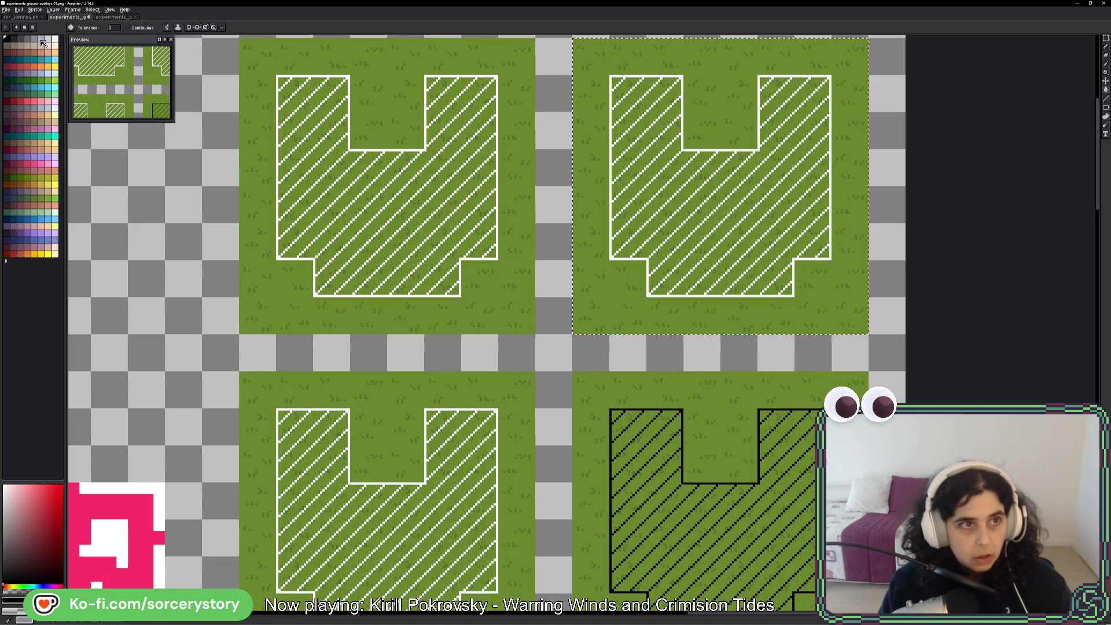
click(23, 45)
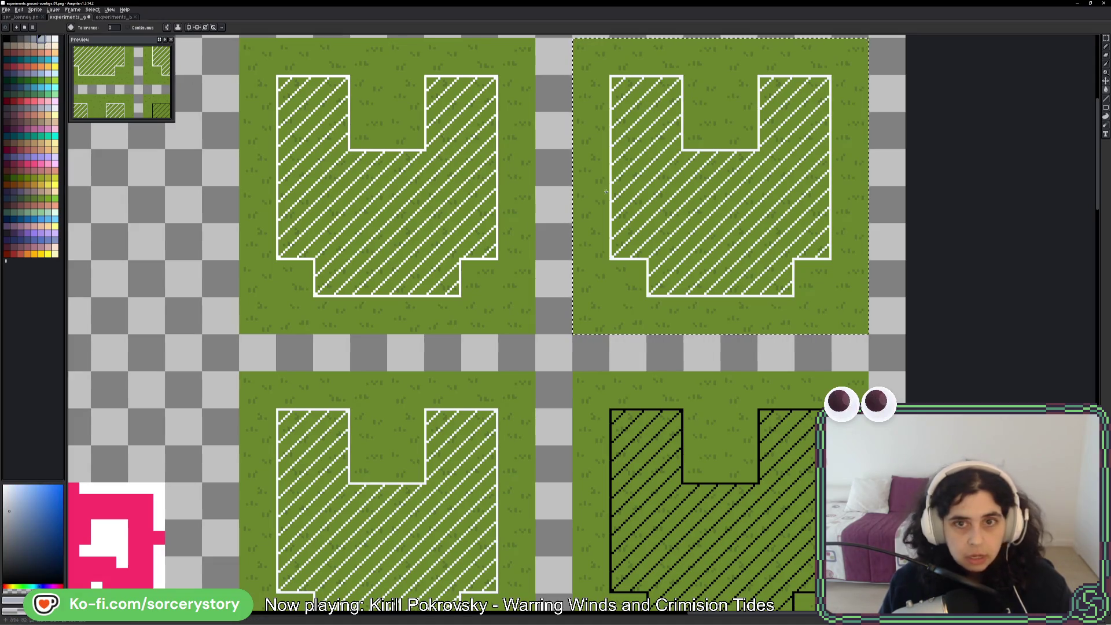
click(610, 172)
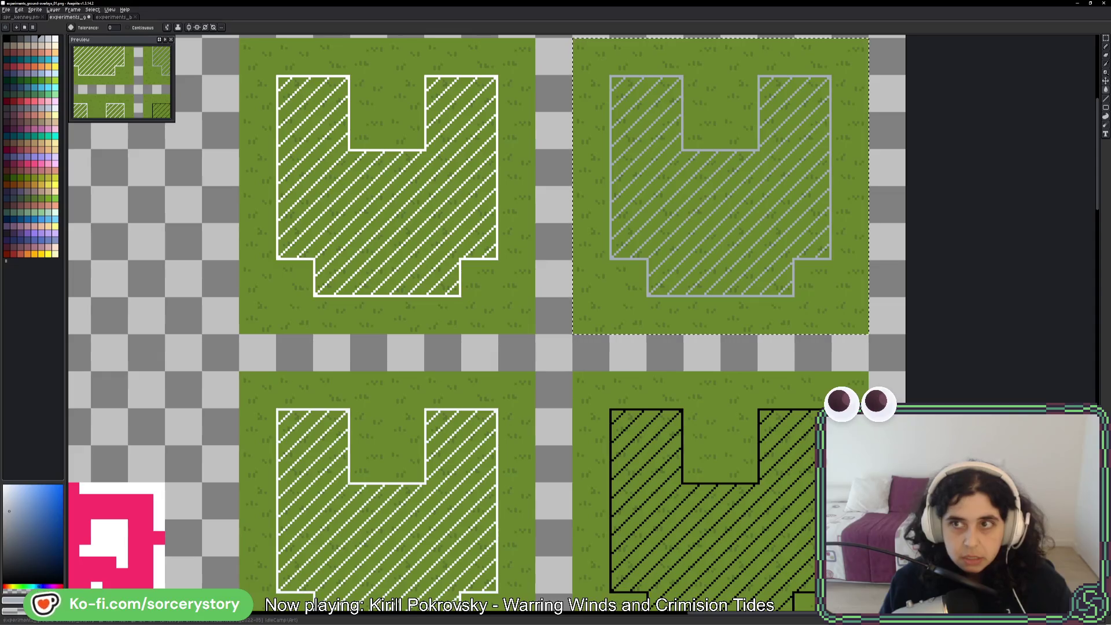
- Bucket-fill the bottom-left tile's hatching dark grey, undoing a fill that spilled
key(m)
mouse_move(536, 369)
mouse_down()
mouse_move(310, 599)
mouse_move(238, 614)
mouse_up()
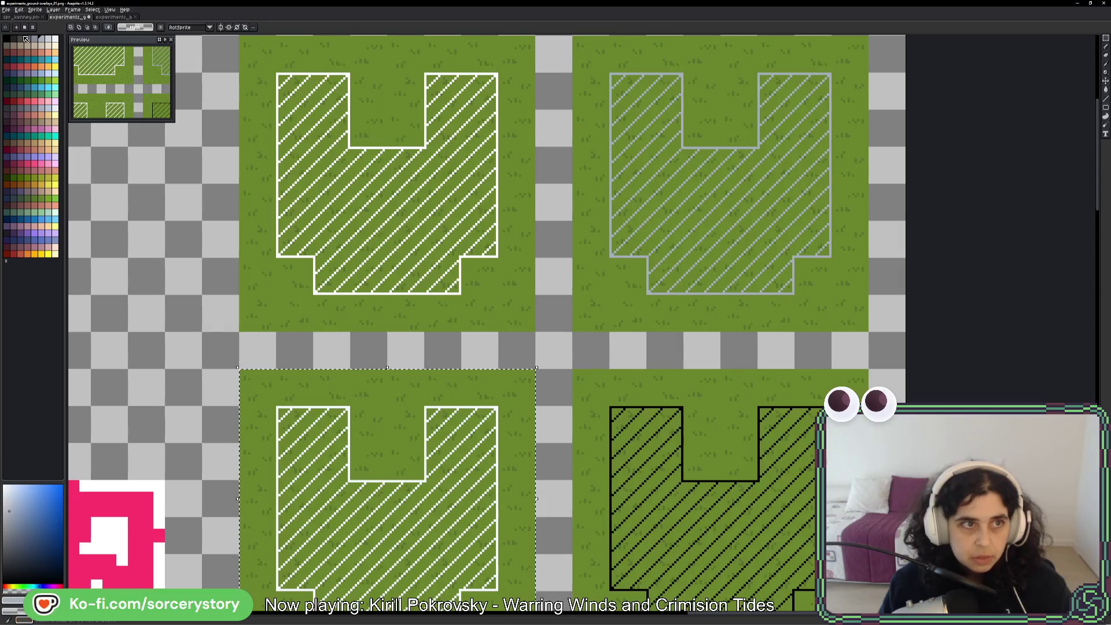
scroll(450, 388, down, 2)
key(g)
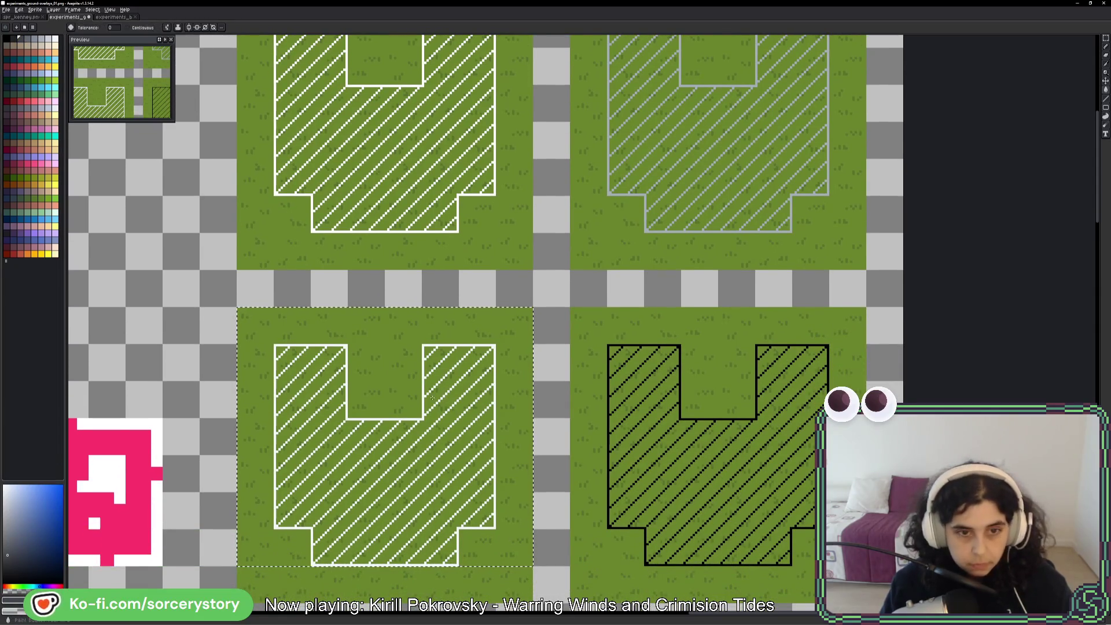
click(450, 389)
scroll(595, 449, down, 4)
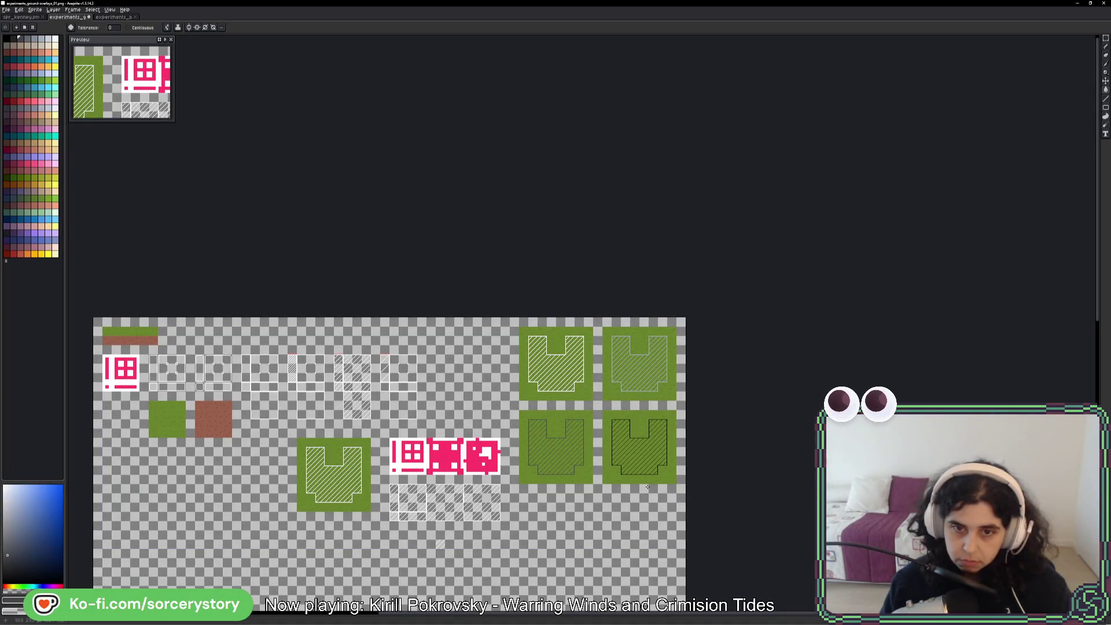
scroll(647, 487, up, 4)
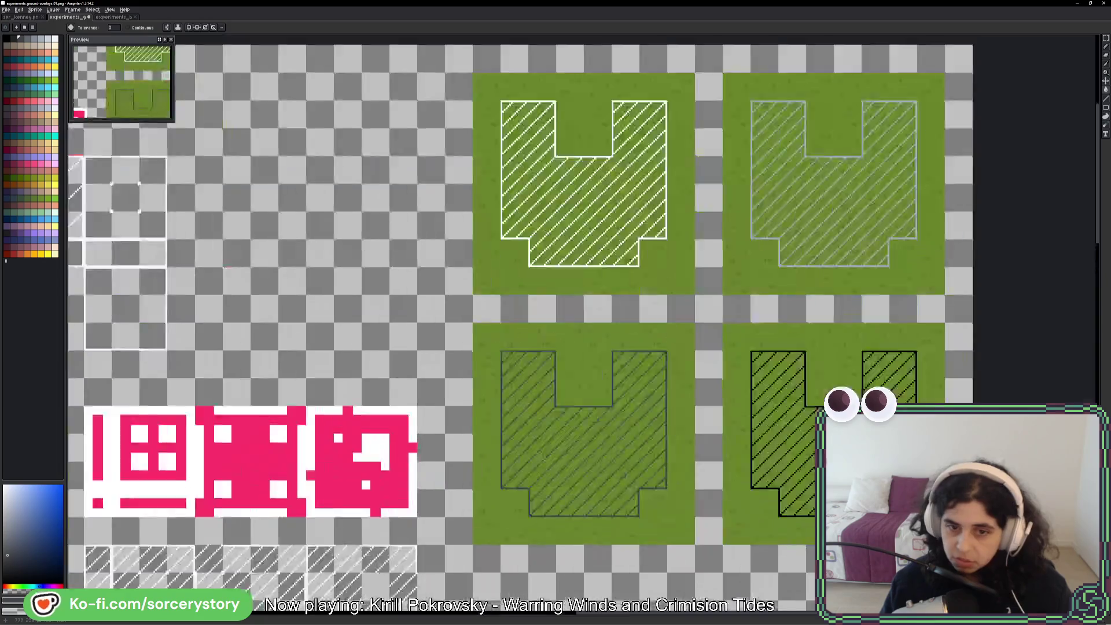
key(ctrl+z)
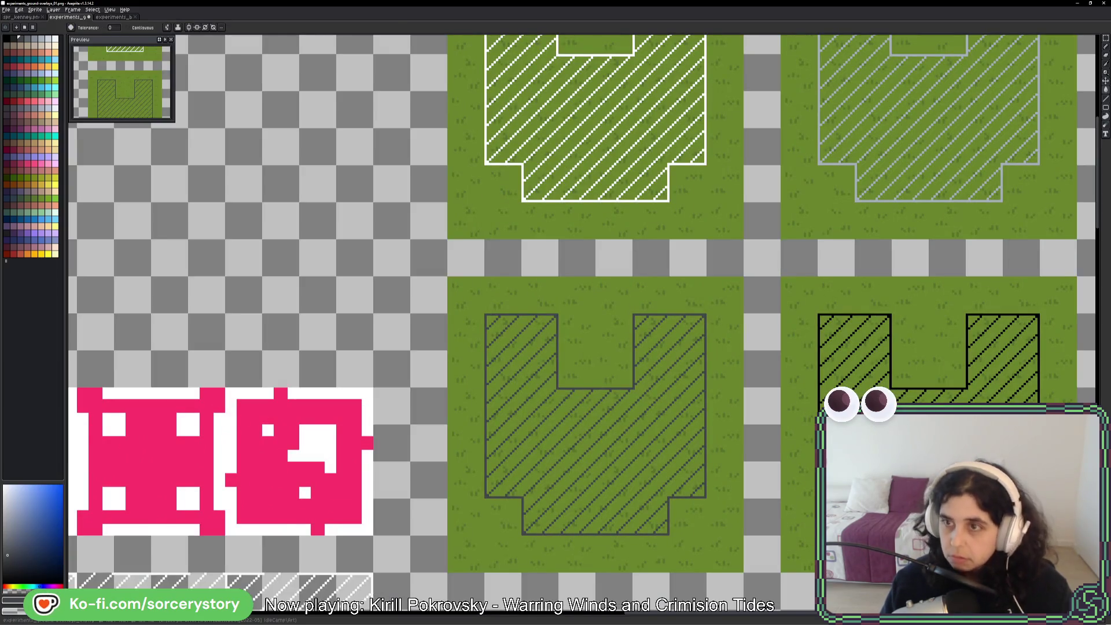
- Sketch a pointer circle around the lower-left tile, then undo it
click(1106, 46)
mouse_move(798, 318)
mouse_down()
mouse_move(787, 370)
mouse_move(752, 307)
mouse_up()
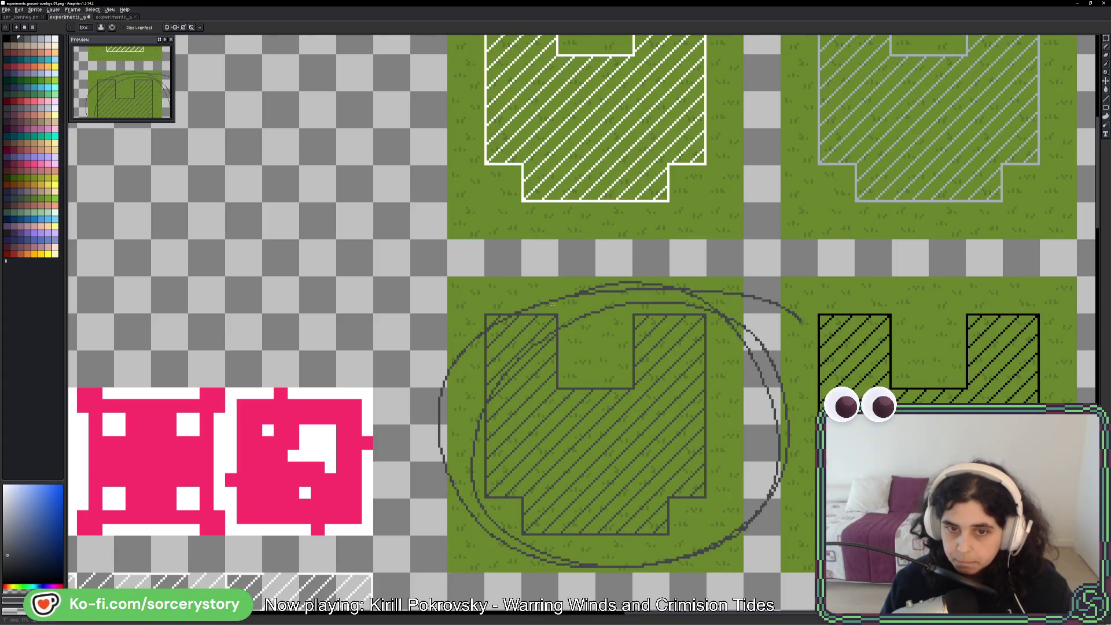
key(ctrl+z)
scroll(712, 387, down, 4)
scroll(712, 388, down, 2)
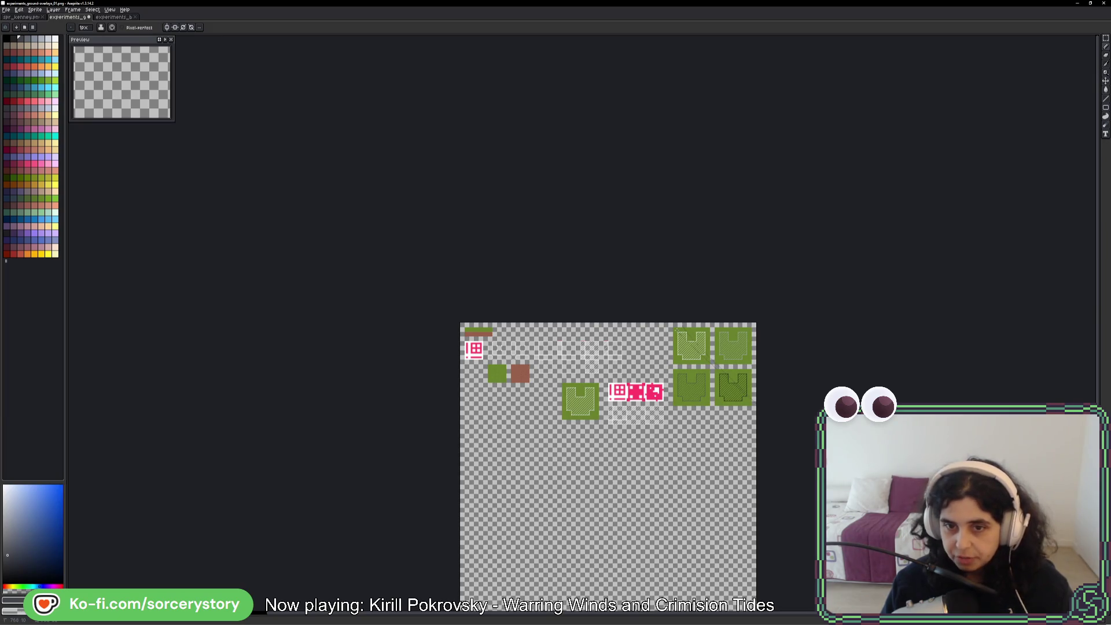
- Copy the lone white-hatched grass tile to a spot below the hatch pattern row
scroll(669, 325, up, 5)
mouse_move(622, 267)
mouse_down()
mouse_move(752, 486)
mouse_move(283, 184)
mouse_move(272, 150)
mouse_move(323, 180)
mouse_up()
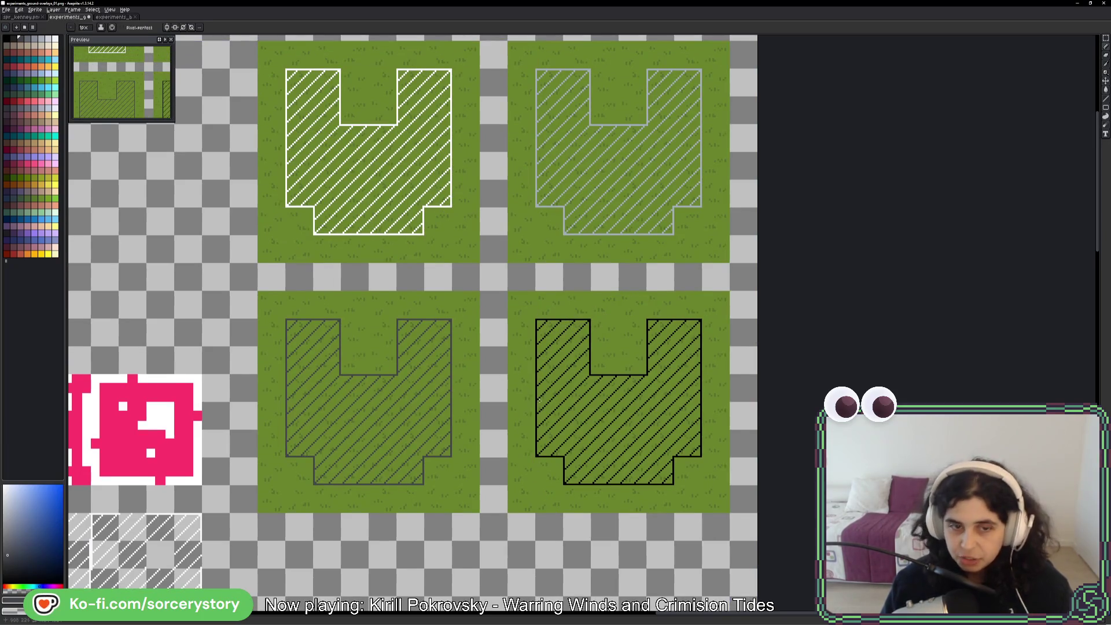
scroll(581, 366, down, 3)
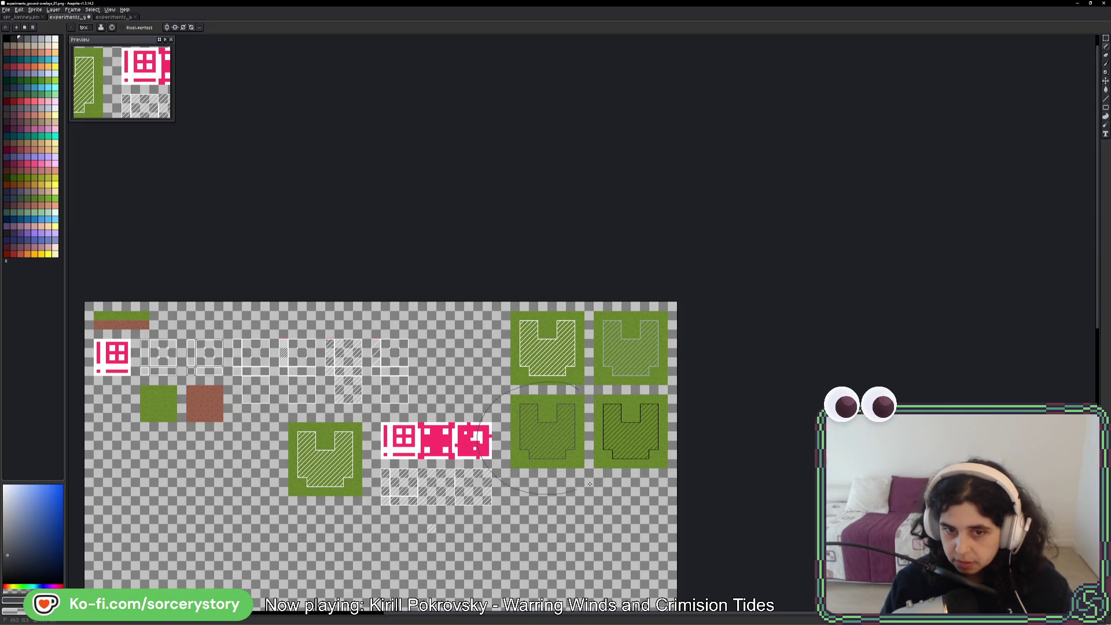
click(1106, 38)
drag(325, 480, 538, 359)
scroll(538, 359, up, 2)
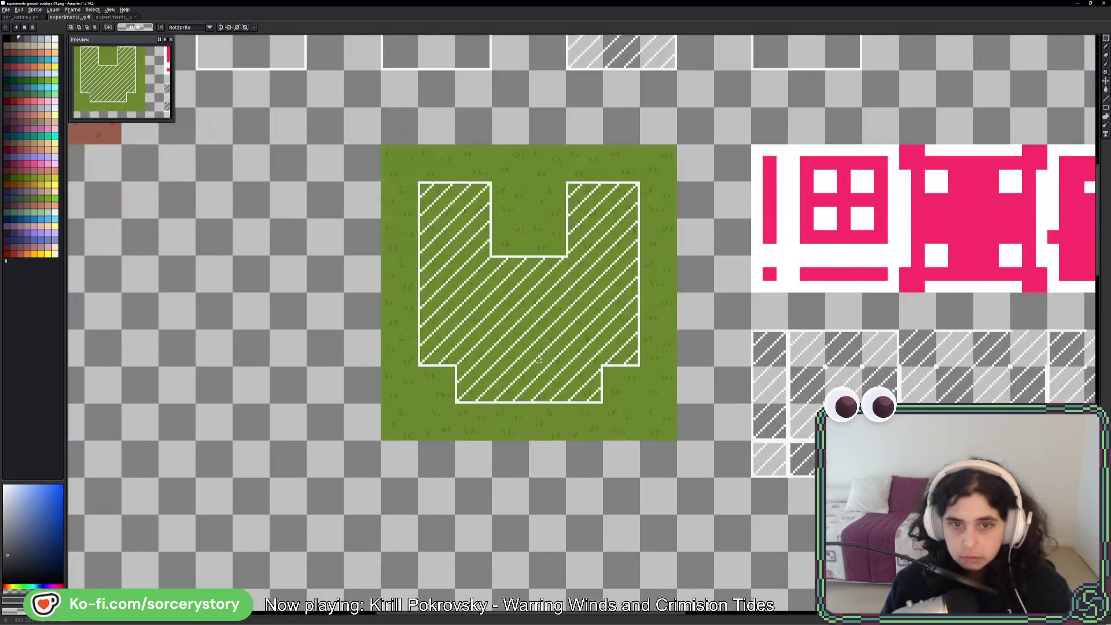
mouse_move(415, 186)
mouse_down()
mouse_move(637, 364)
mouse_move(646, 416)
mouse_up()
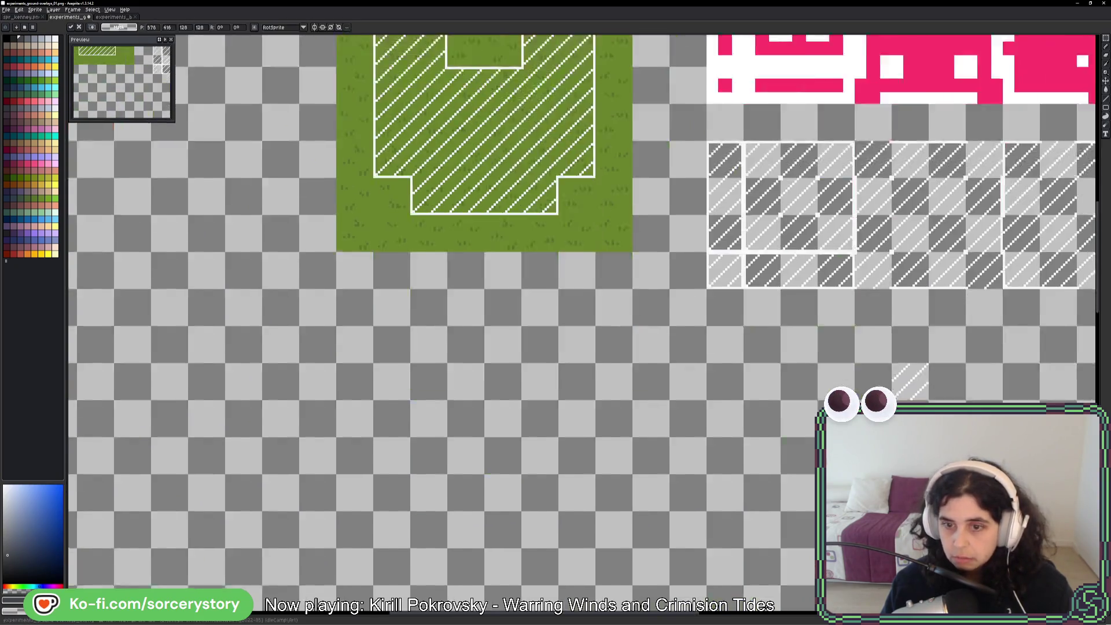
mouse_move(507, 85)
mouse_down()
mouse_move(75, 41)
mouse_move(778, 593)
mouse_move(448, 408)
mouse_move(485, 442)
mouse_move(484, 425)
mouse_up()
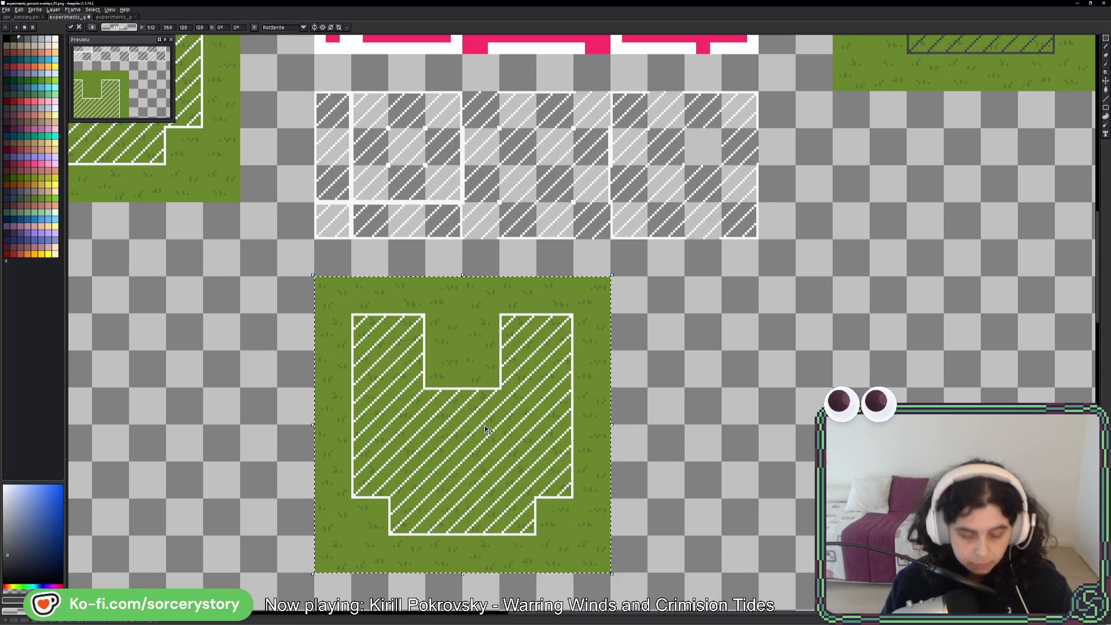
key(g)
- Magic-wand the copy's grass pixels and delete them, leaving only the white hatch overlay
scroll(479, 352, up, 1)
click(470, 339)
key(Delete)
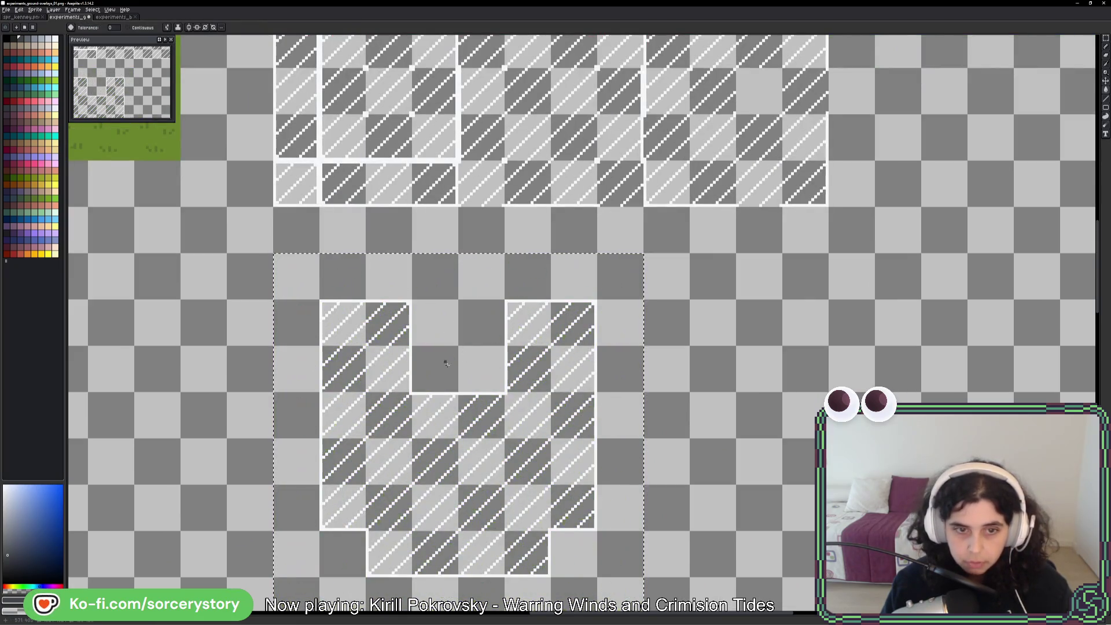
scroll(651, 326, down, 3)
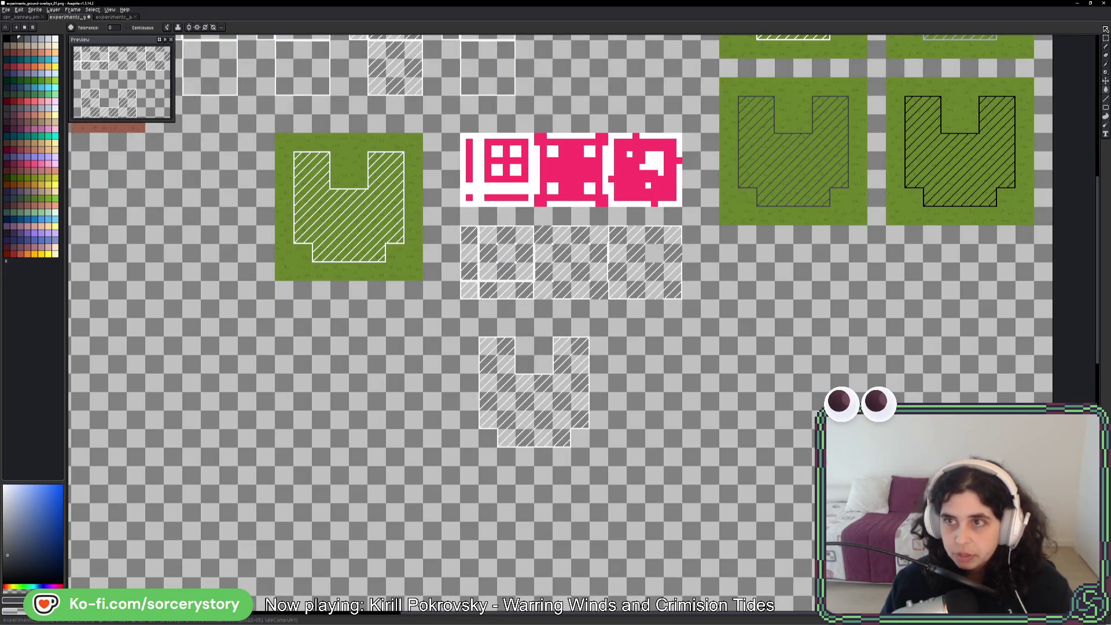
key(m)
drag(257, 252, 468, 308)
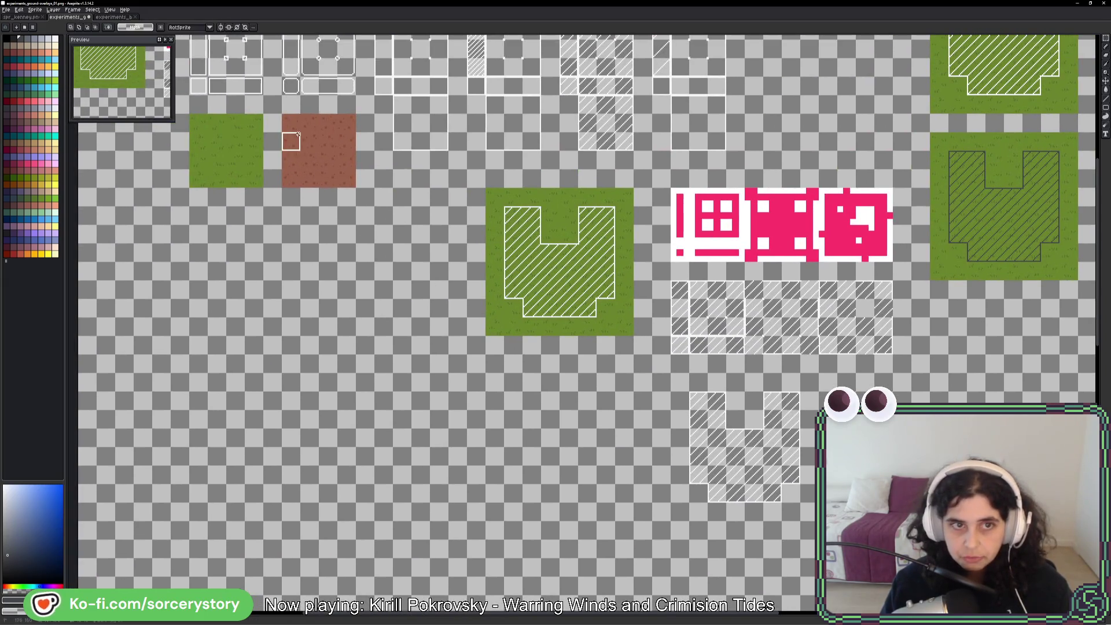
- Place a copy of the brown dirt tile below the grass tiles
mouse_move(298, 134)
mouse_down()
mouse_move(371, 172)
mouse_move(144, 172)
mouse_up()
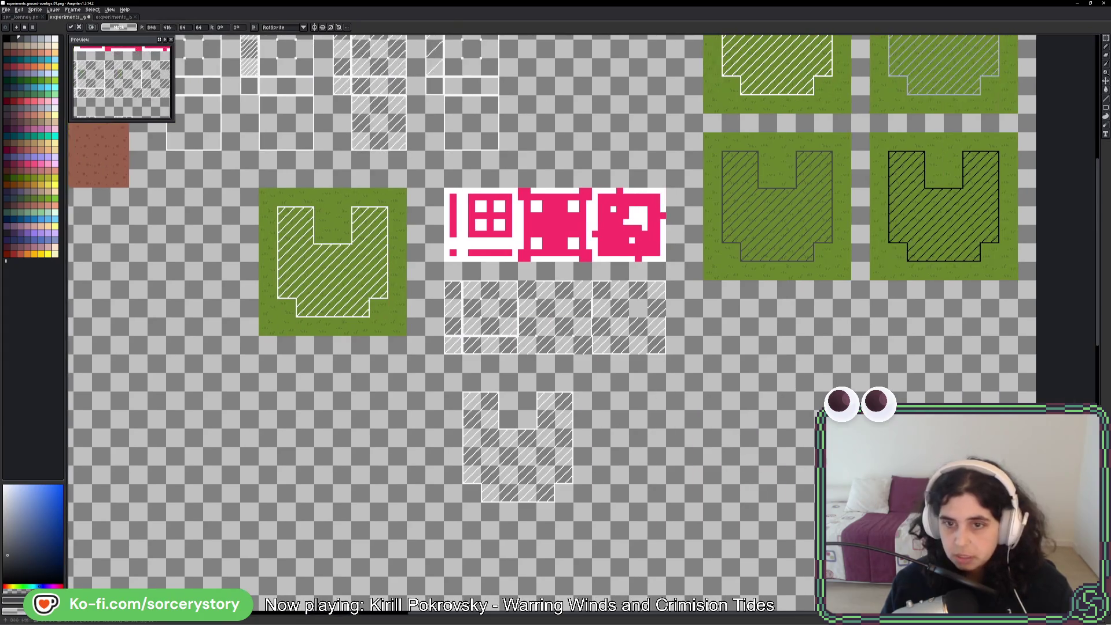
mouse_move(920, 597)
mouse_down()
mouse_move(744, 372)
mouse_move(727, 329)
mouse_move(808, 337)
mouse_move(791, 424)
mouse_move(801, 408)
mouse_move(735, 416)
mouse_up()
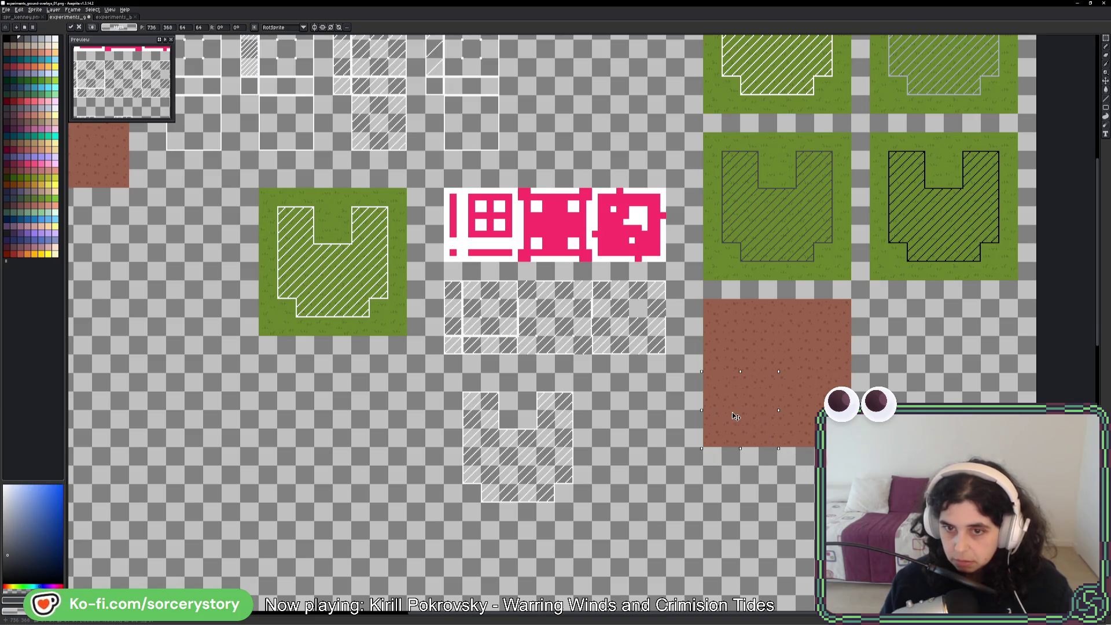
key(ctrl+d)
- Move the grass-free white hatched overlay onto the dirt tile copy and commit it
mouse_move(462, 399)
mouse_down()
mouse_move(538, 486)
mouse_move(591, 523)
mouse_up()
drag(522, 470, 781, 395)
key(Return)
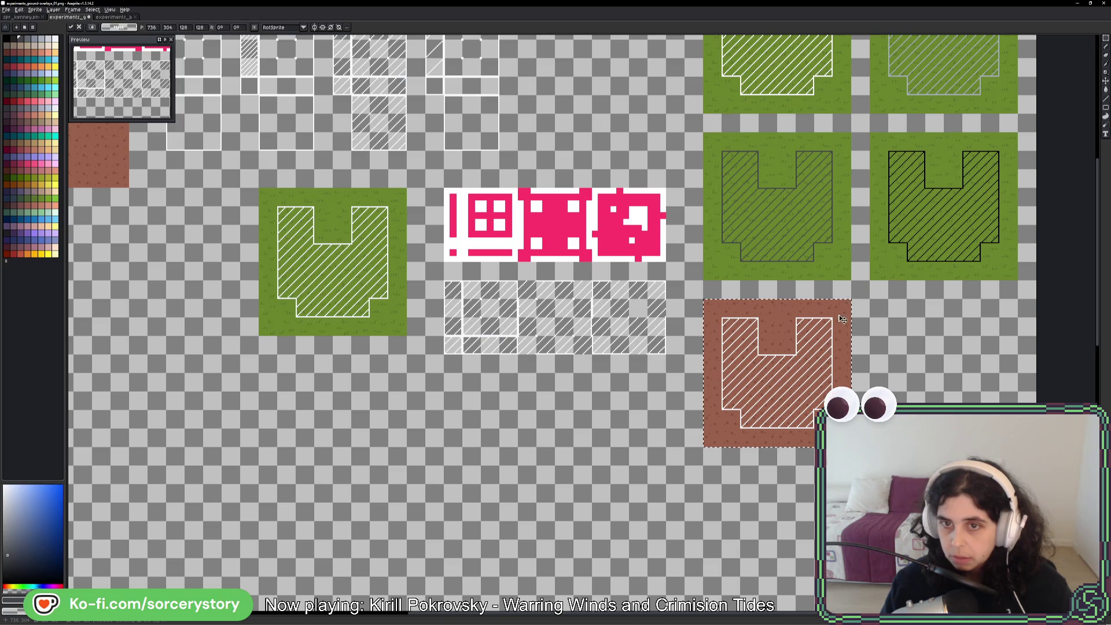
scroll(637, 313, up, 5)
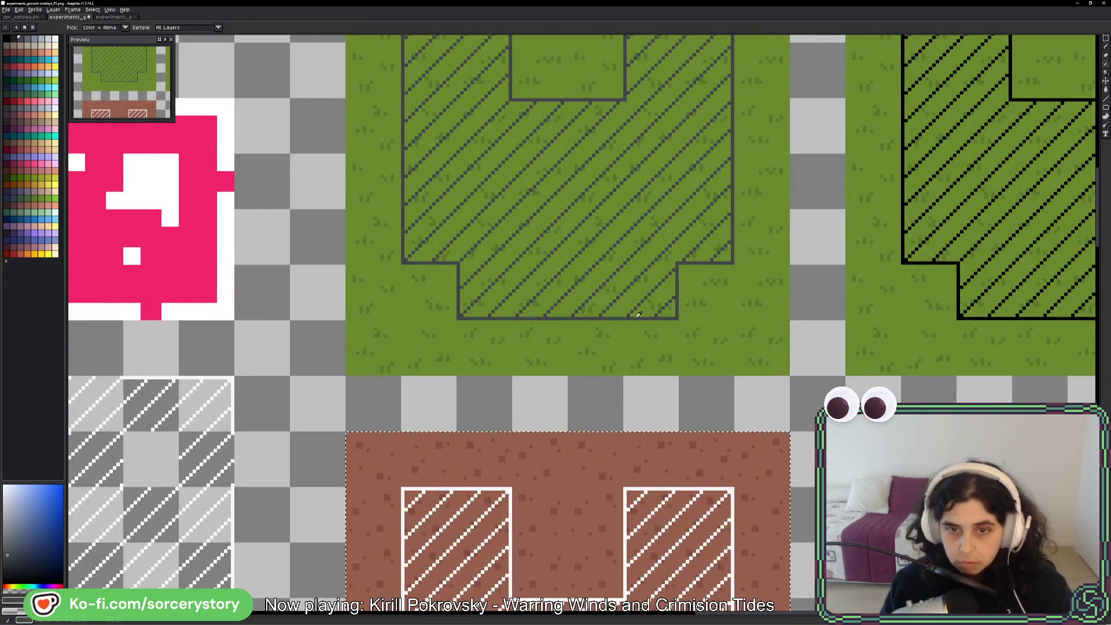
key(w)
scroll(800, 478, down, 2)
scroll(800, 479, down, 3)
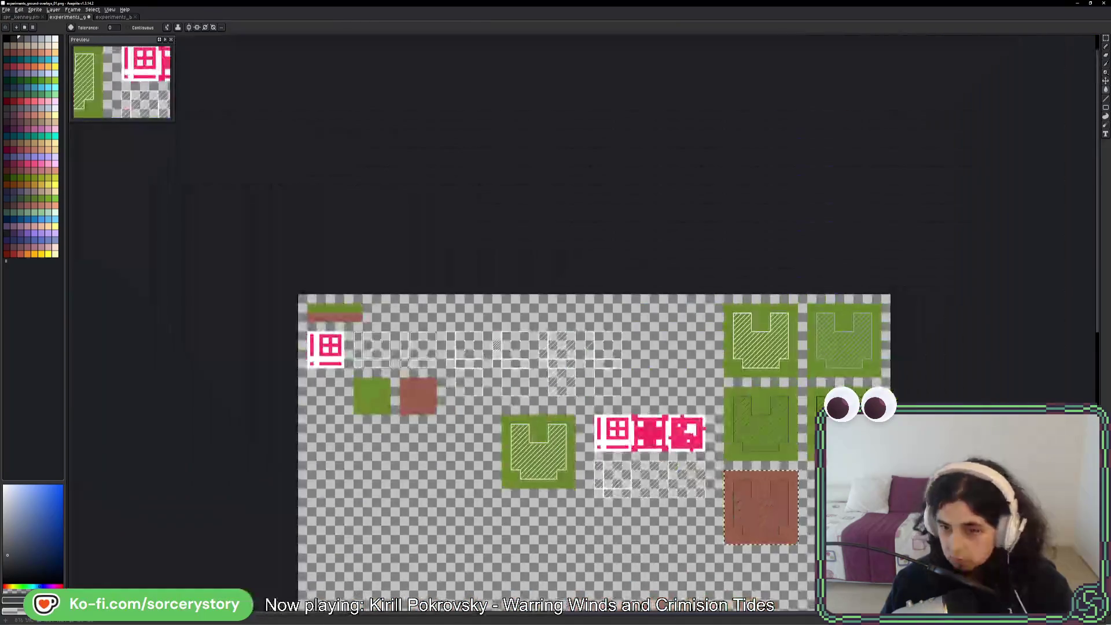
- Duplicate the brown dirt tile to a new spot on its right
drag(801, 478, 710, 405)
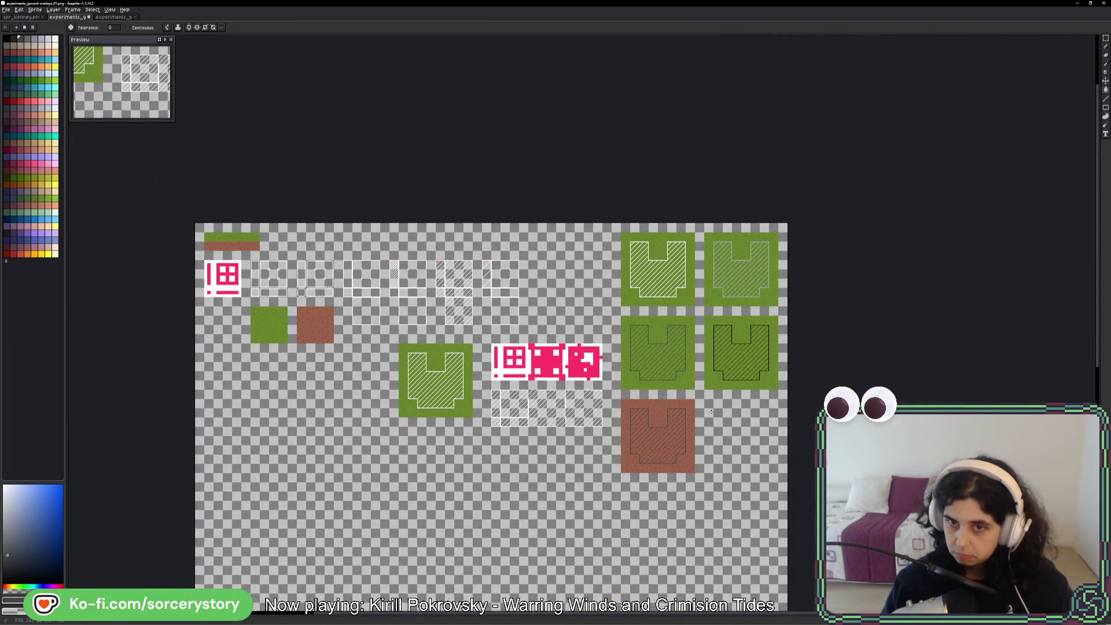
click(1105, 38)
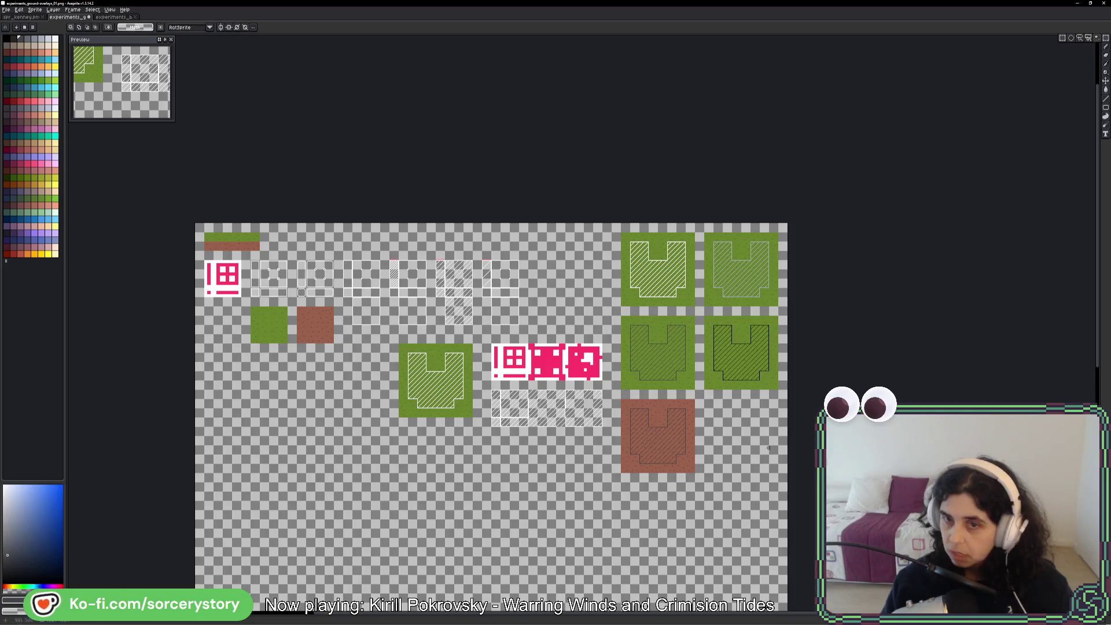
scroll(667, 440, up, 3)
mouse_move(552, 330)
mouse_down()
mouse_move(740, 507)
mouse_move(732, 527)
mouse_up()
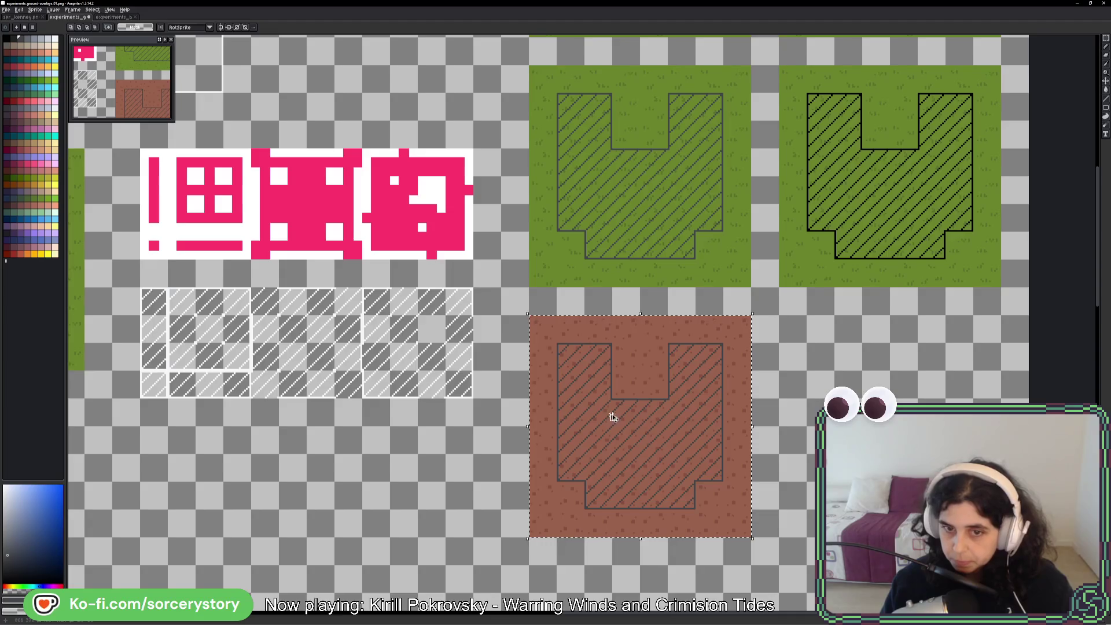
mouse_move(611, 416)
ctrl+mouse_down()
mouse_move(845, 393)
mouse_move(873, 373)
ctrl+mouse_up()
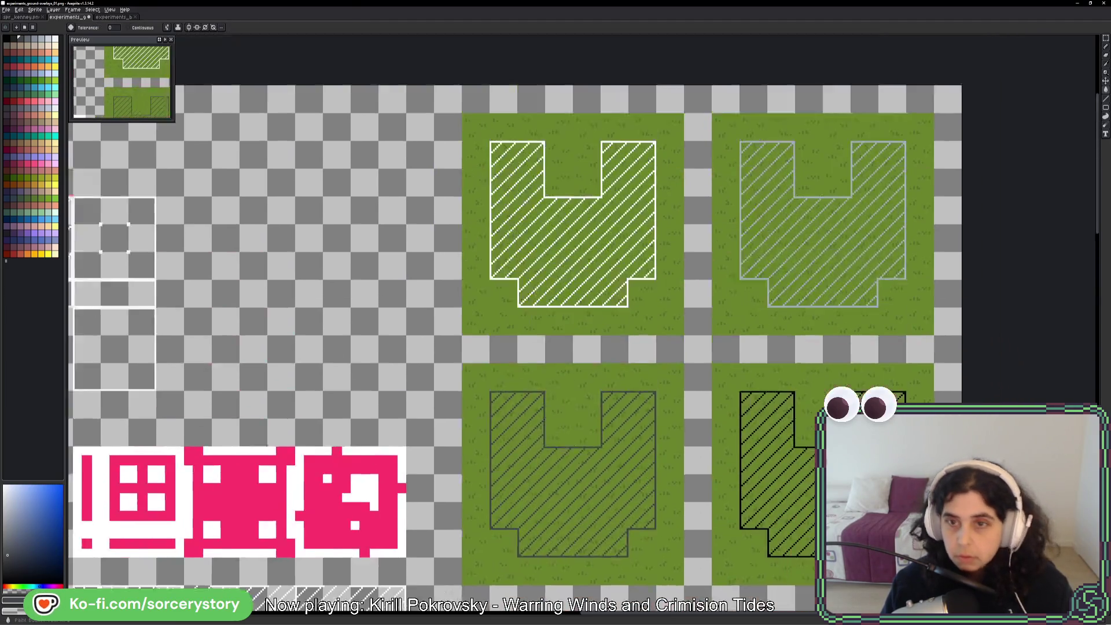
scroll(838, 252, up, 2)
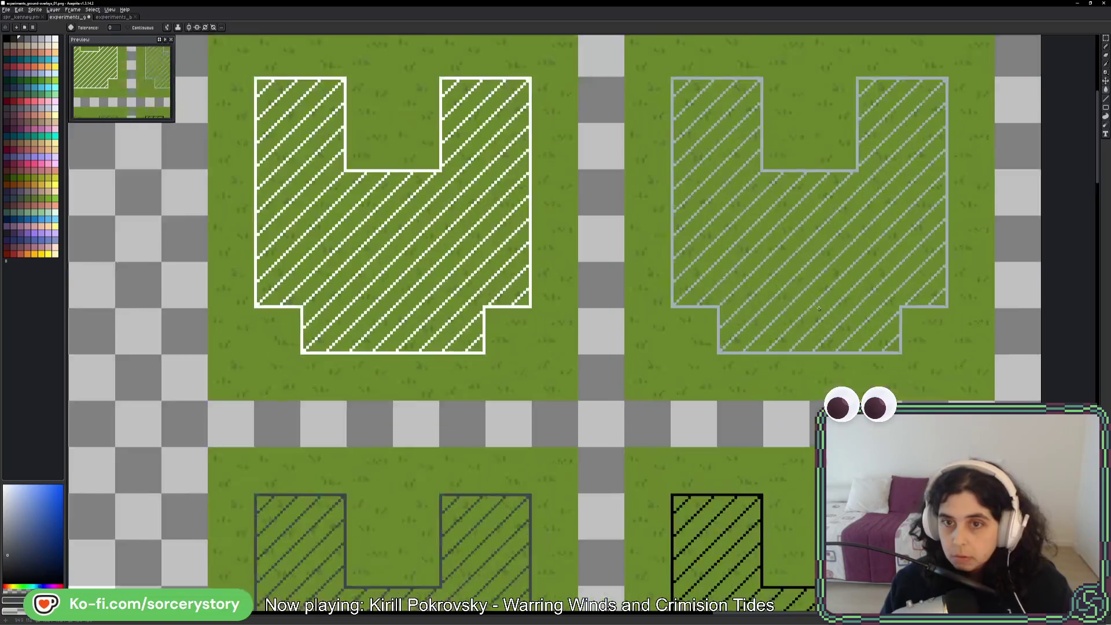
- Draw a test pencil stroke across the dirt tiles and undo it
key(i)
scroll(700, 346, down, 3)
scroll(673, 468, up, 4)
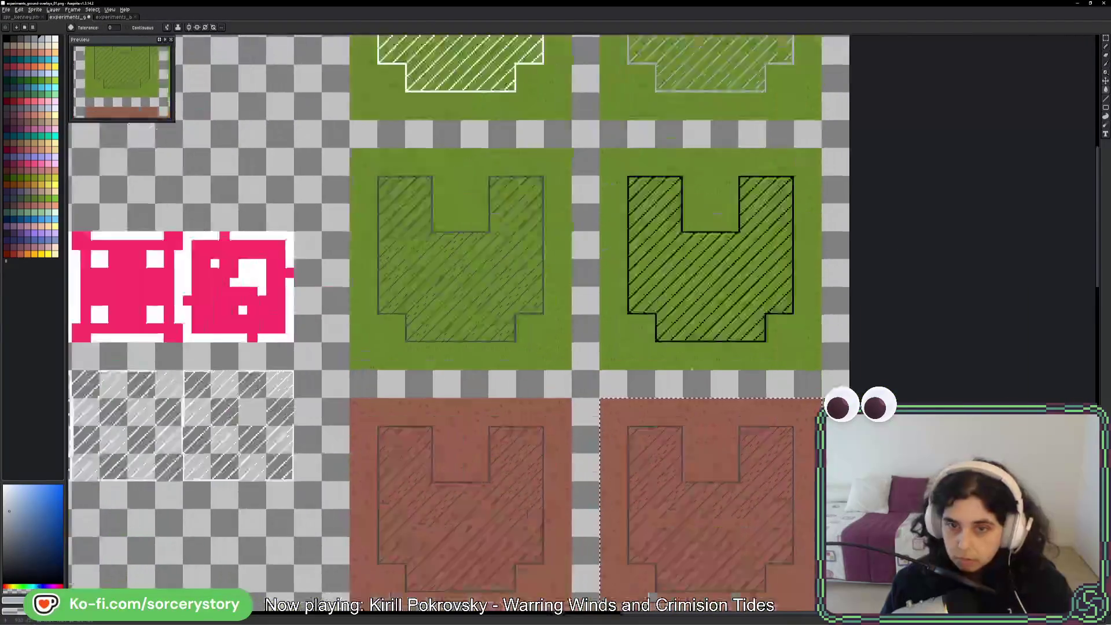
scroll(673, 467, down, 3)
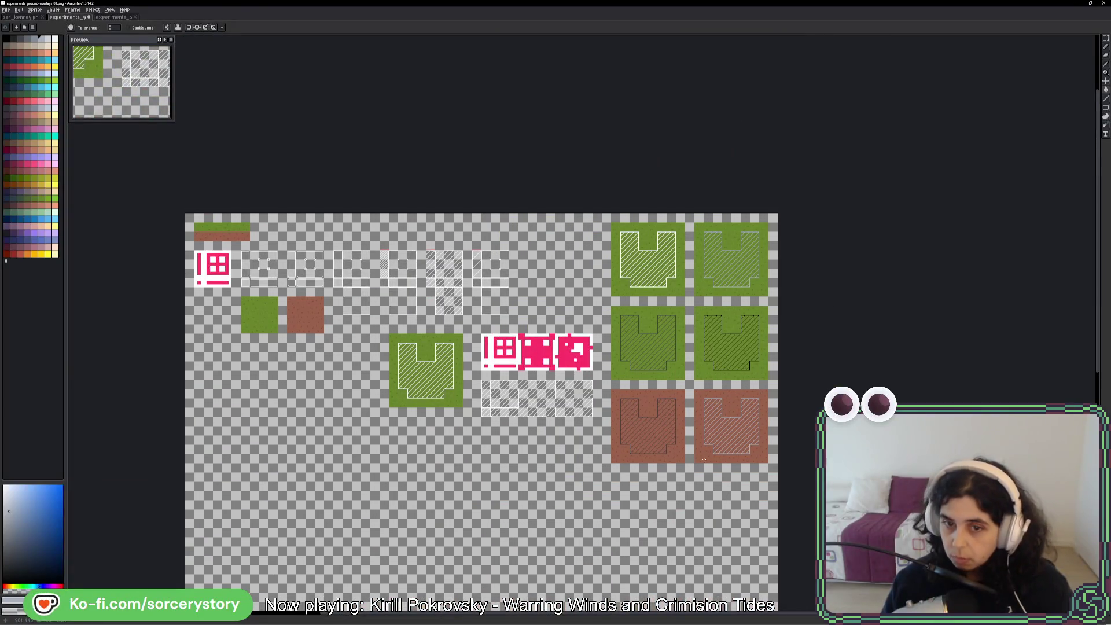
key(b)
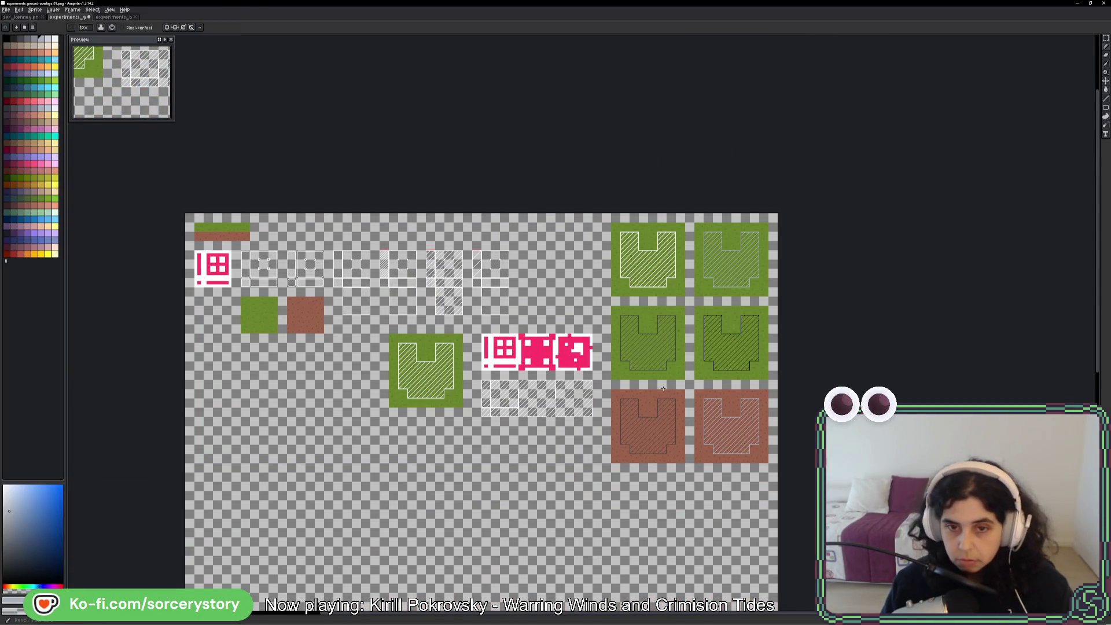
drag(685, 358, 705, 499)
key(ctrl+z)
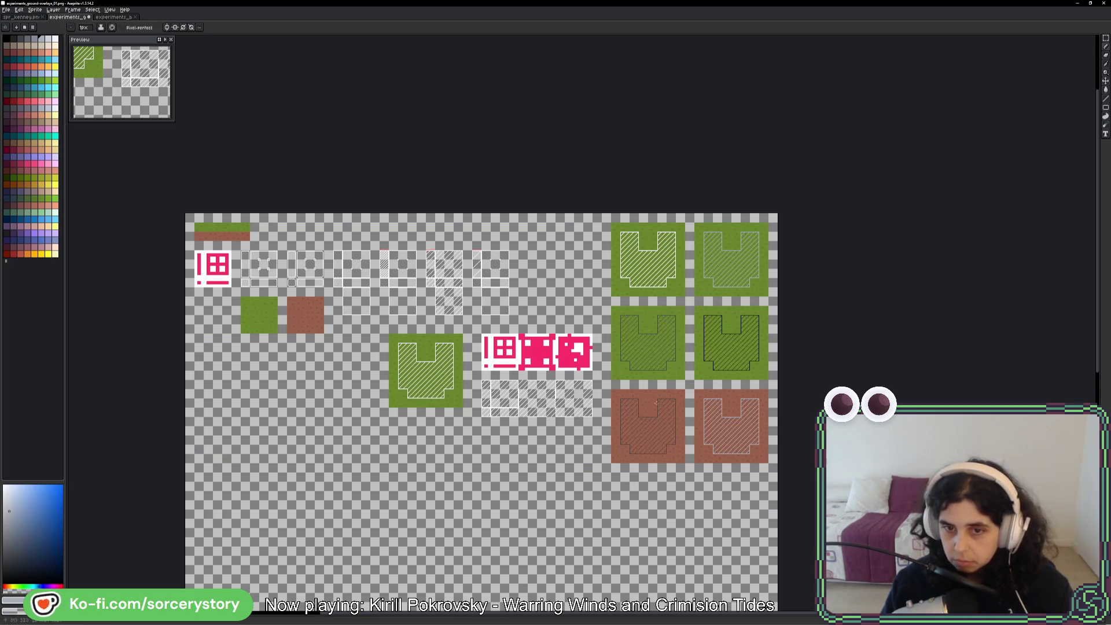
scroll(674, 406, up, 3)
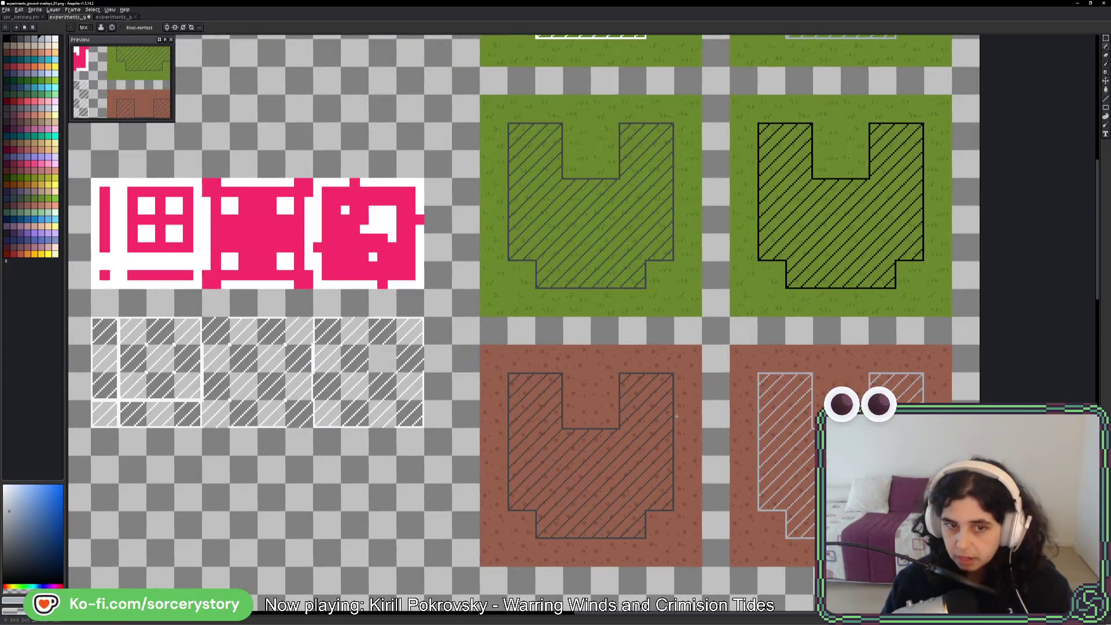
- Copy the hatched overlay strip below itself and bucket-fill the copy dark gray
click(1105, 38)
drag(183, 361, 458, 308)
mouse_move(381, 276)
mouse_down()
mouse_move(695, 347)
mouse_move(697, 375)
mouse_up()
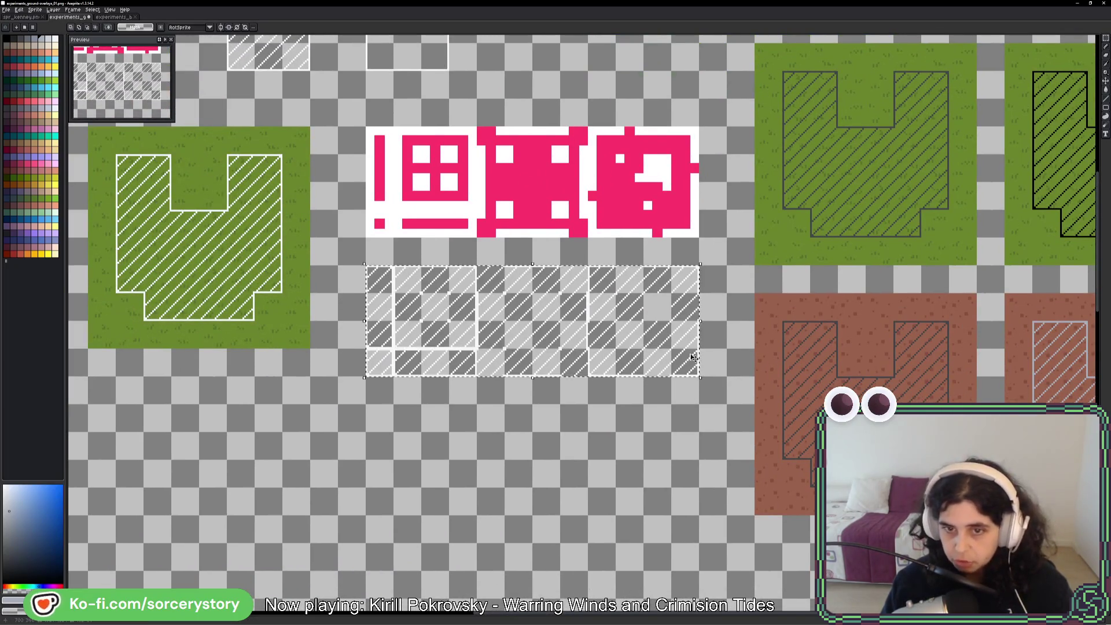
mouse_move(690, 320)
mouse_down()
mouse_move(690, 485)
mouse_move(690, 459)
mouse_move(785, 622)
mouse_move(636, 505)
mouse_move(757, 399)
mouse_up()
key(g)
scroll(564, 274, up, 2)
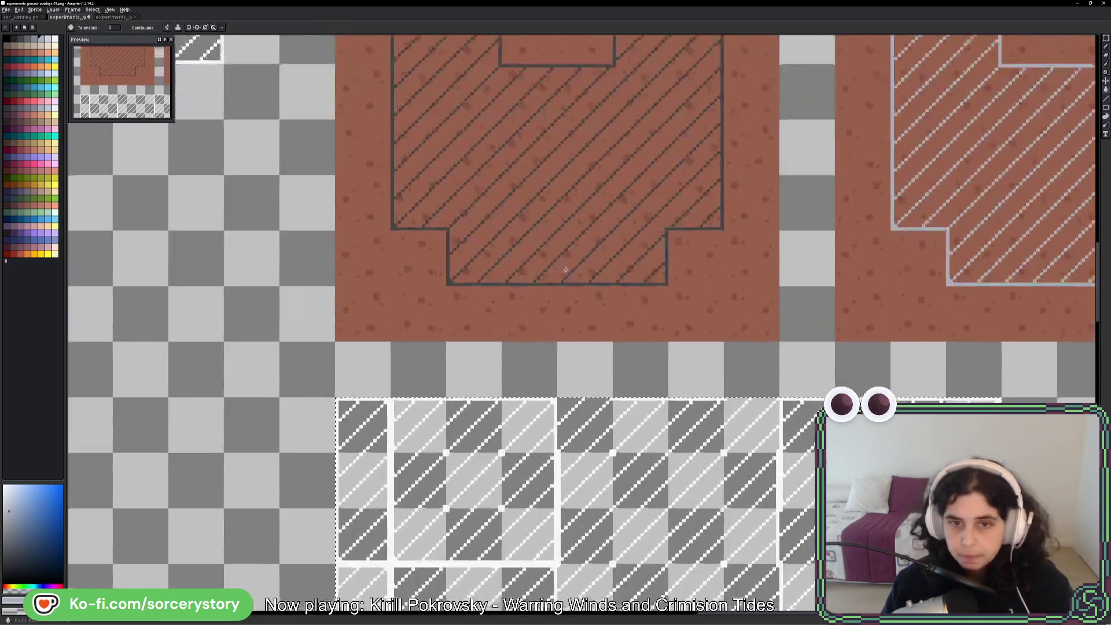
scroll(603, 424, down, 3)
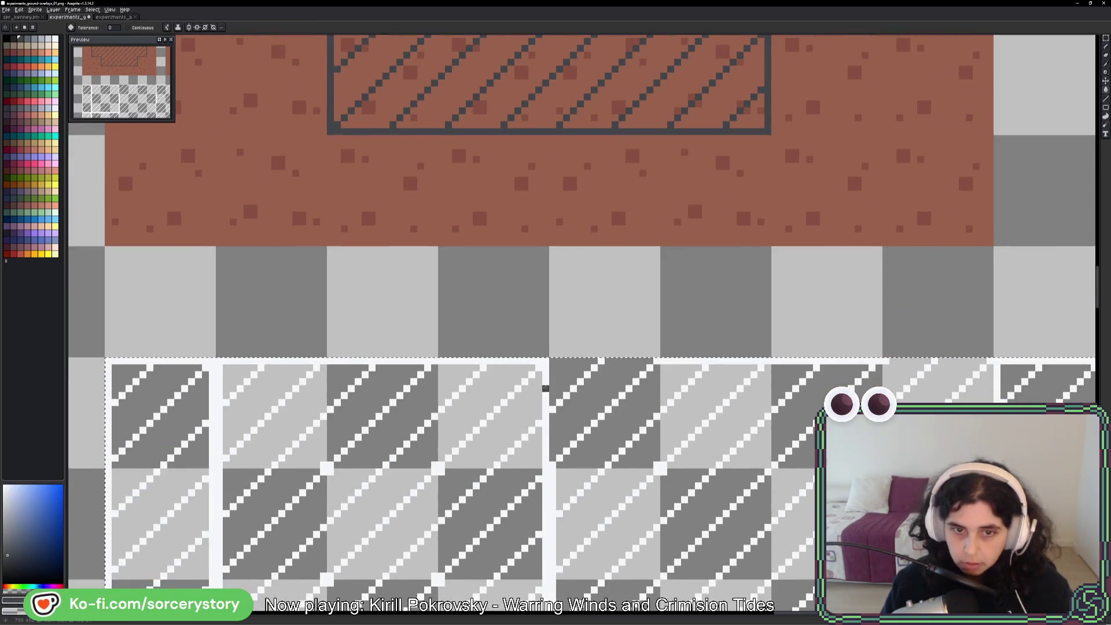
scroll(603, 423, down, 2)
drag(781, 421, 691, 402)
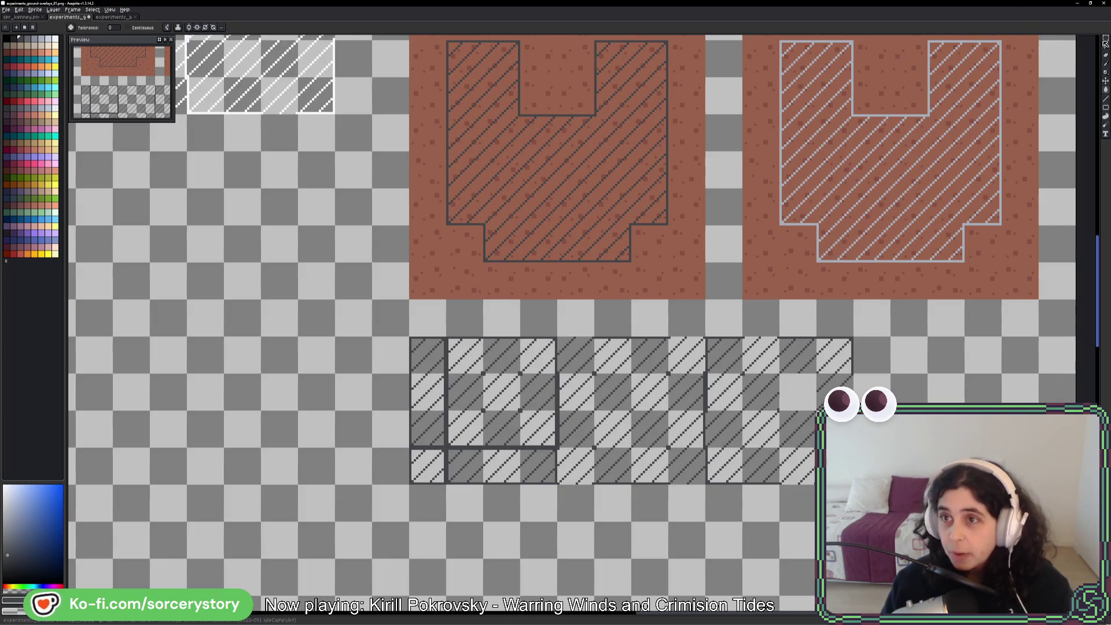
- Select the dark hatched strip and save the experiments file
key(m)
mouse_move(434, 349)
mouse_down()
mouse_move(729, 472)
mouse_move(844, 479)
mouse_up()
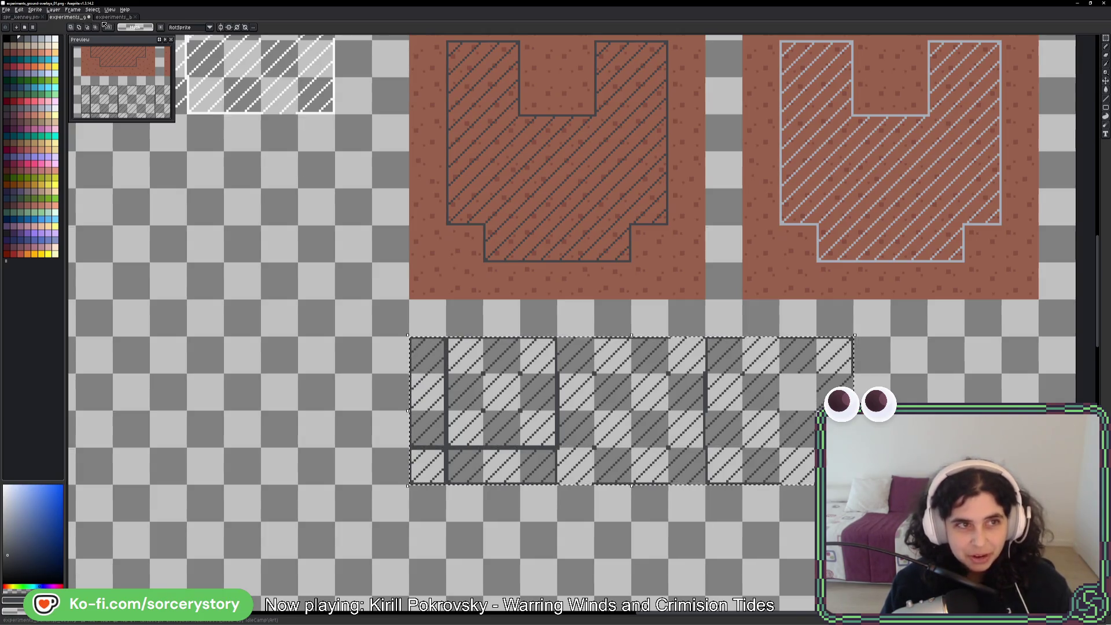
key(ctrl+s)
click(23, 18)
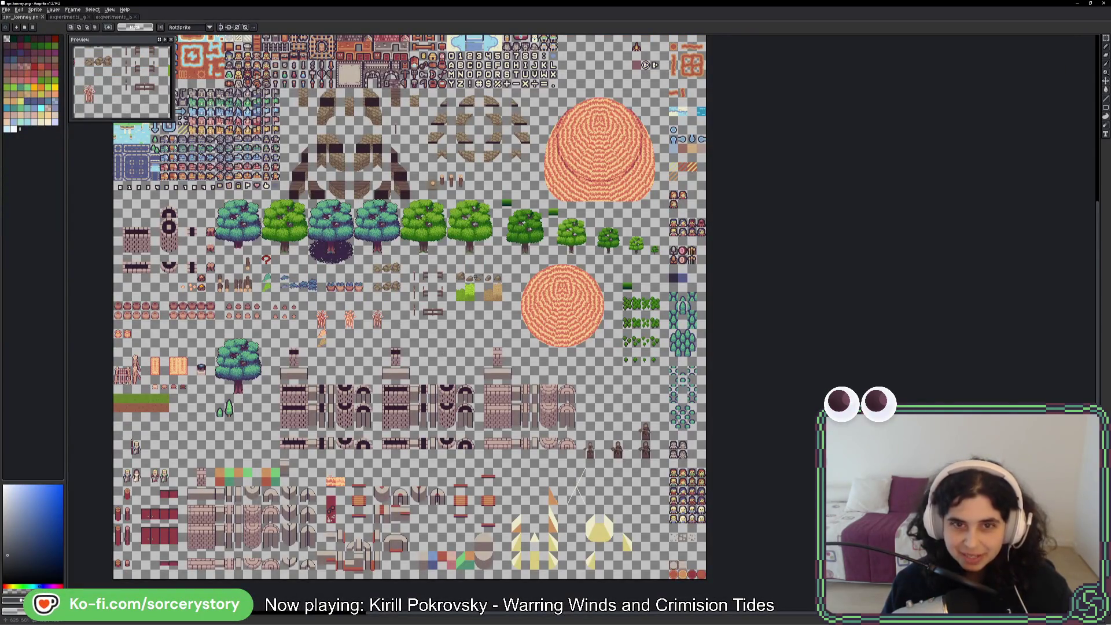
- Paste the dark hatched strip below the small trees in spr_kenney and save the tilesheet
mouse_move(490, 243)
mouse_down()
mouse_move(493, 291)
mouse_move(469, 237)
mouse_move(481, 222)
mouse_up()
scroll(525, 421, up, 2)
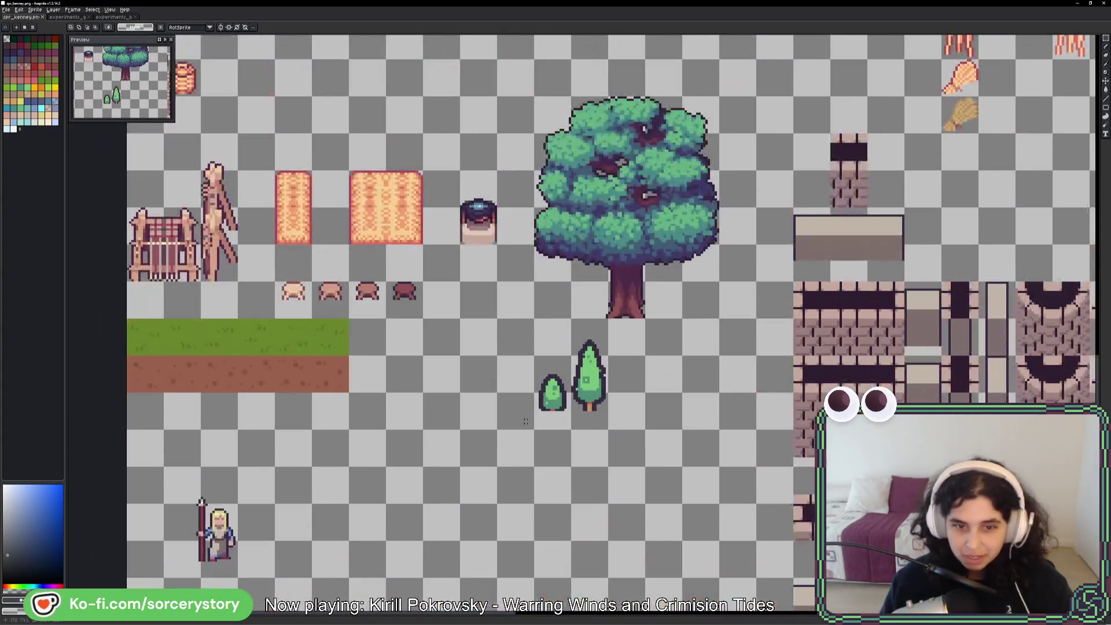
mouse_move(525, 422)
mouse_down()
mouse_move(577, 325)
mouse_move(554, 393)
mouse_up()
key(ctrl+v)
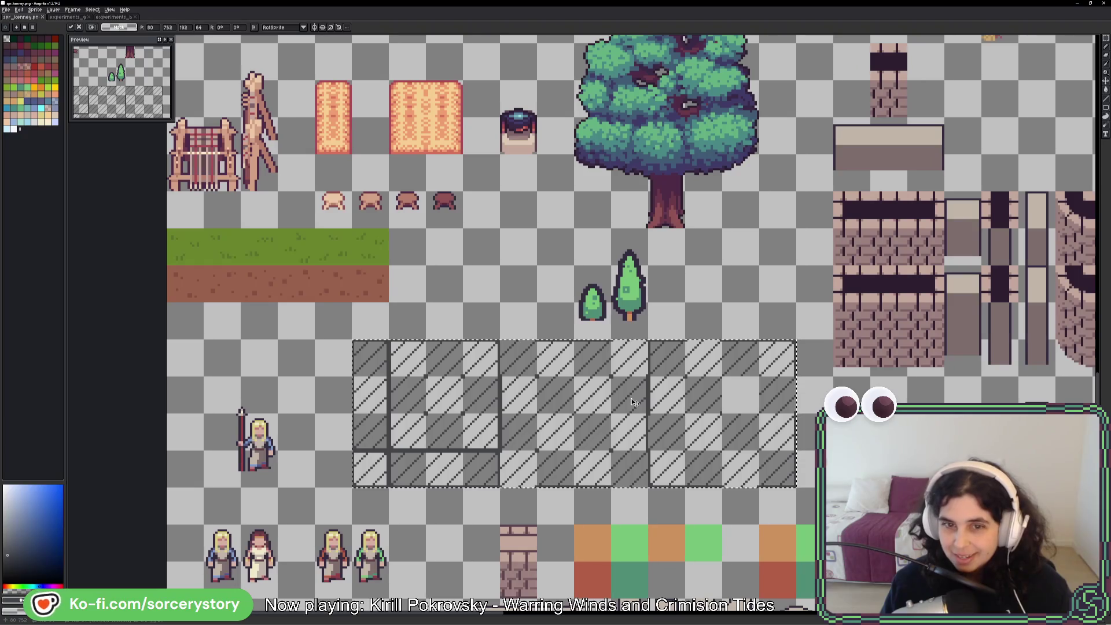
key(Return)
key(ctrl+s)
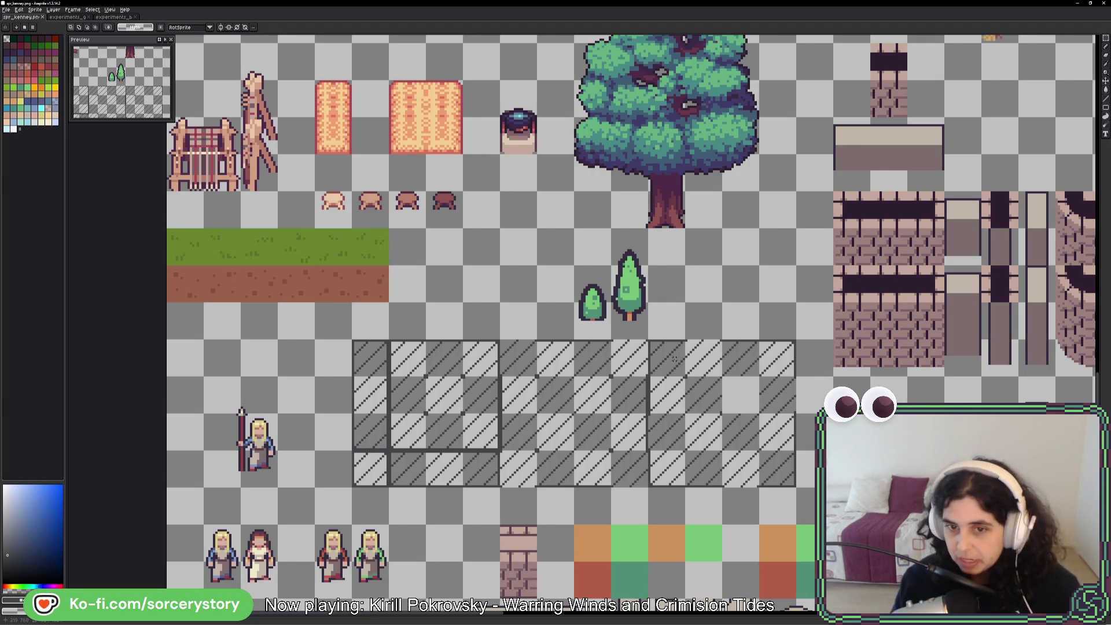
- Check the result in the running game, then return to the experiments sprite
key(i)
key(alt+Tab)
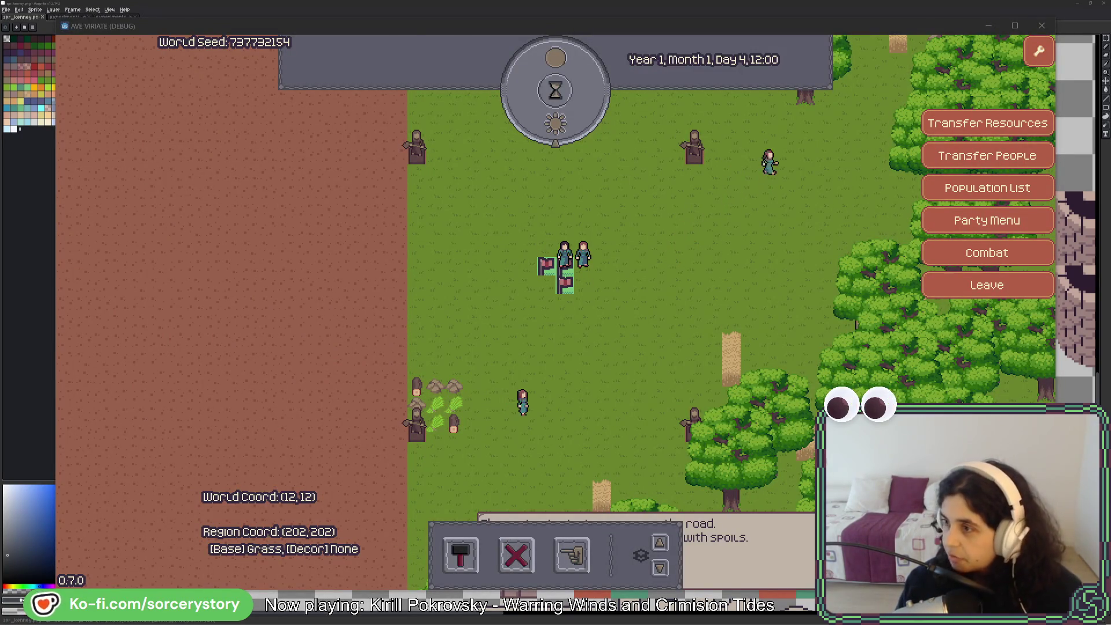
key(alt+Tab)
click(67, 18)
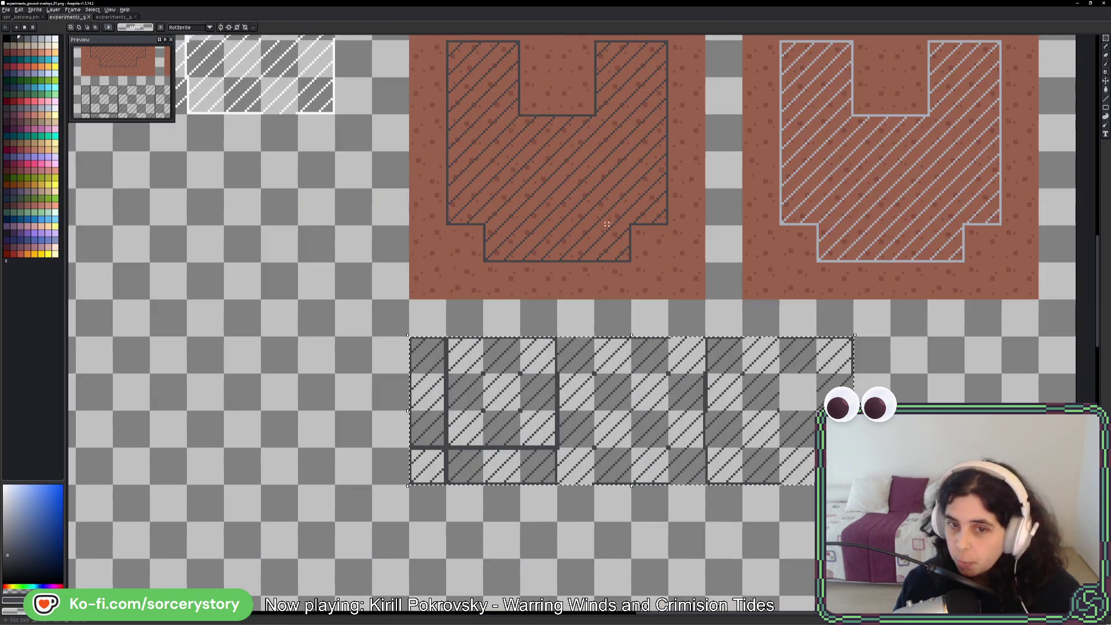
scroll(624, 286, up, 3)
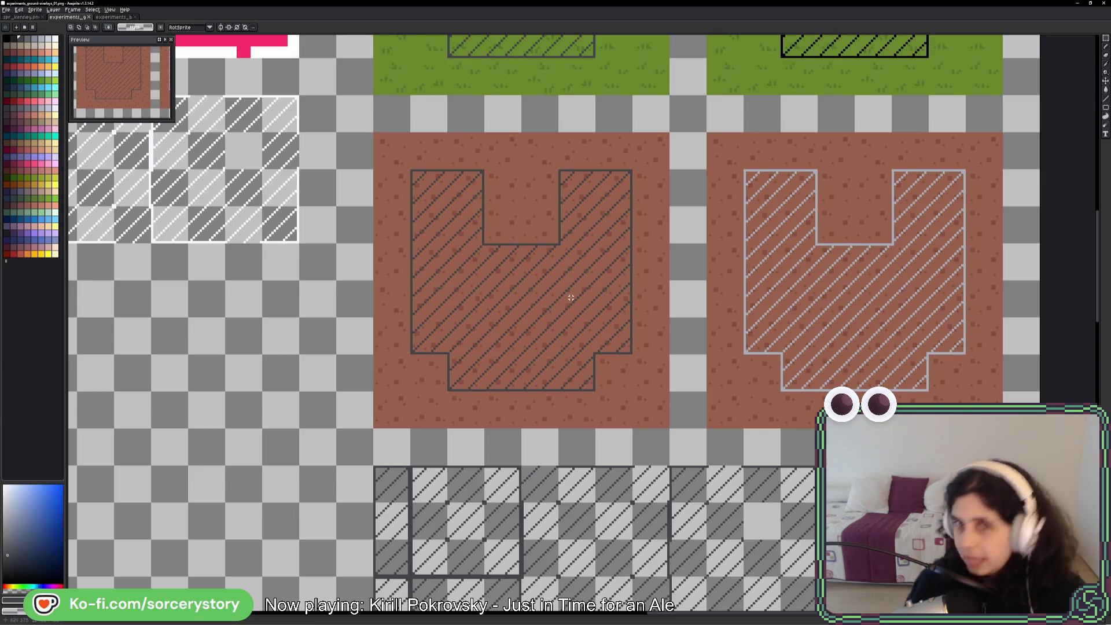
- Return to the spr_kenney.png tilesheet and look over its character sprites, trees and pasted hatched strip
click(22, 16)
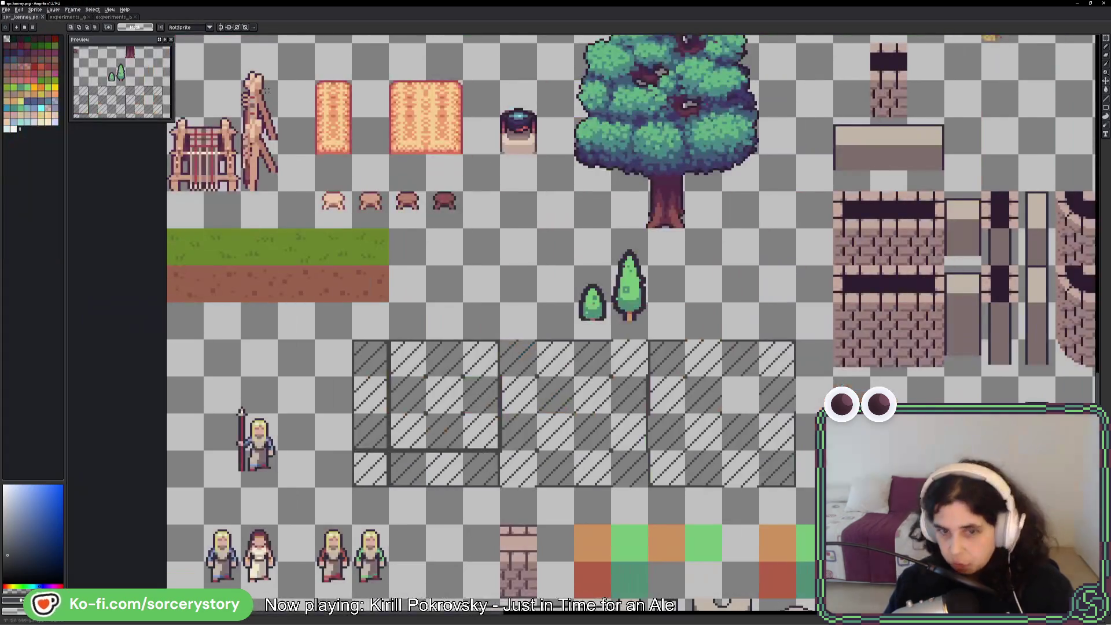
scroll(608, 278, down, 5)
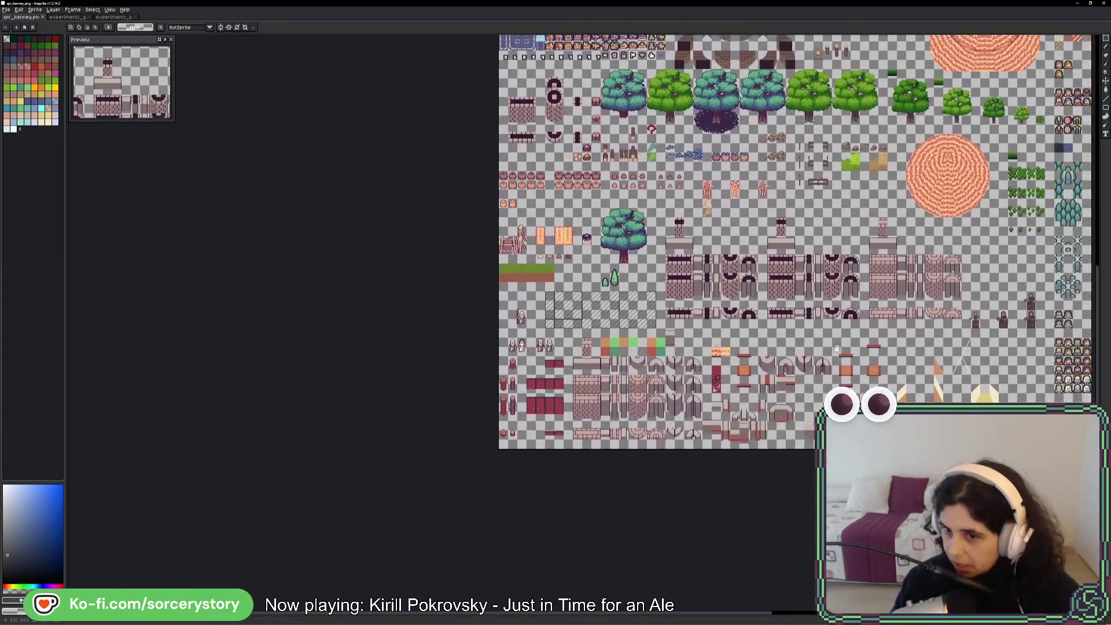
drag(837, 349, 538, 394)
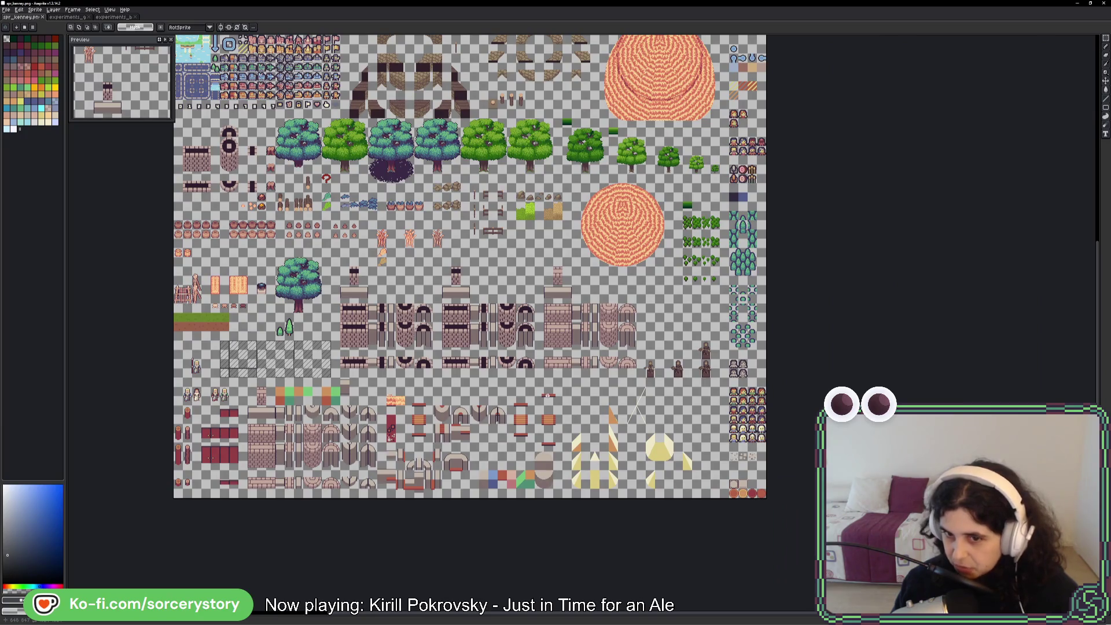
scroll(752, 405, up, 2)
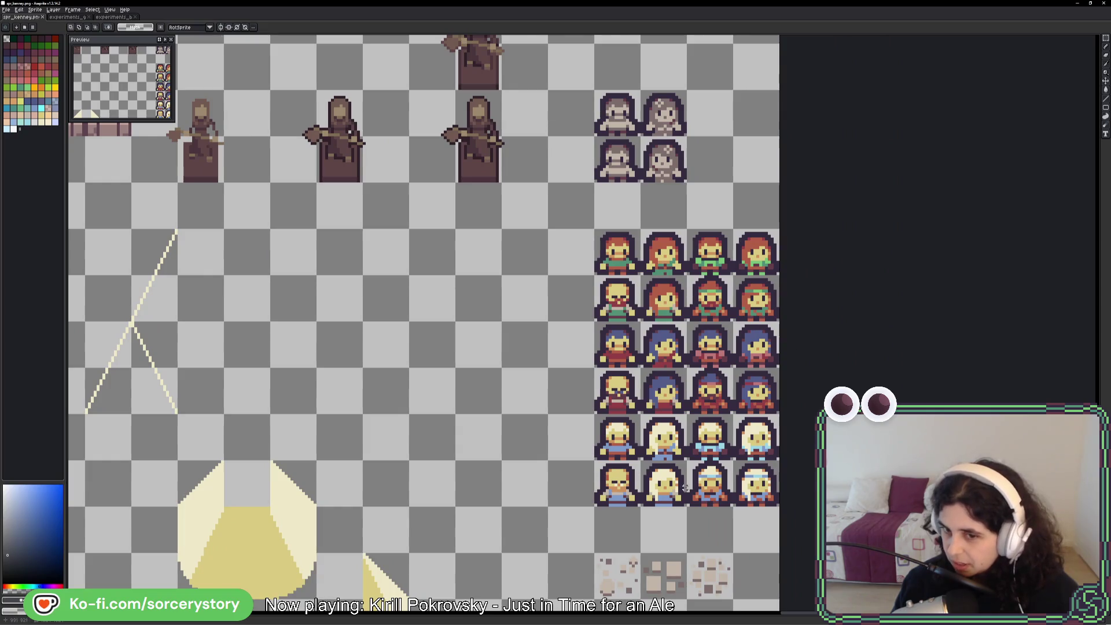
scroll(684, 487, down, 2)
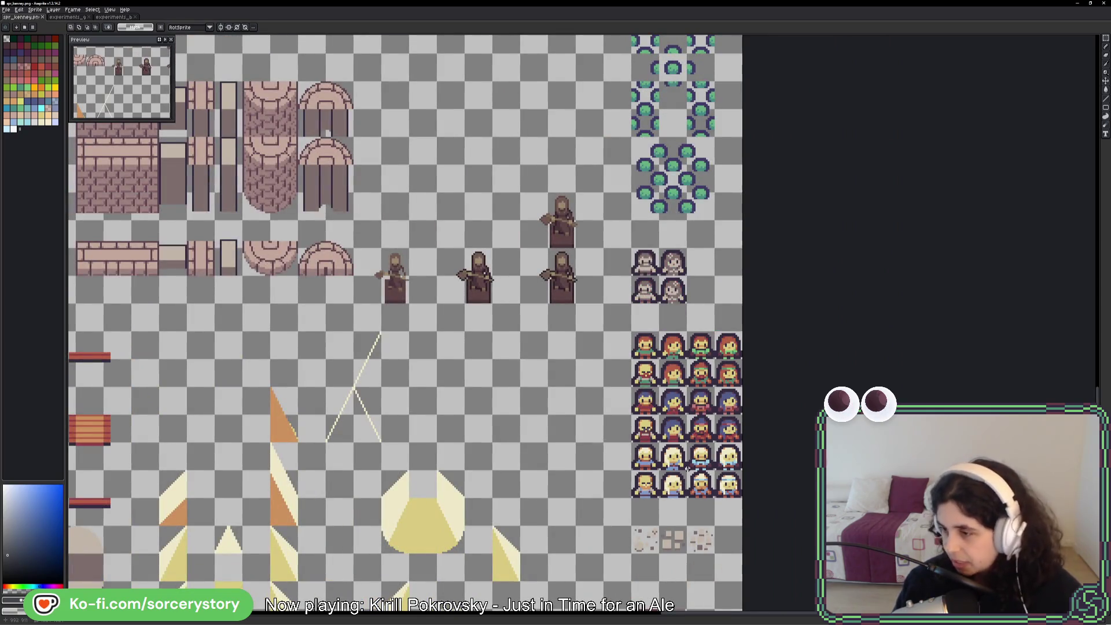
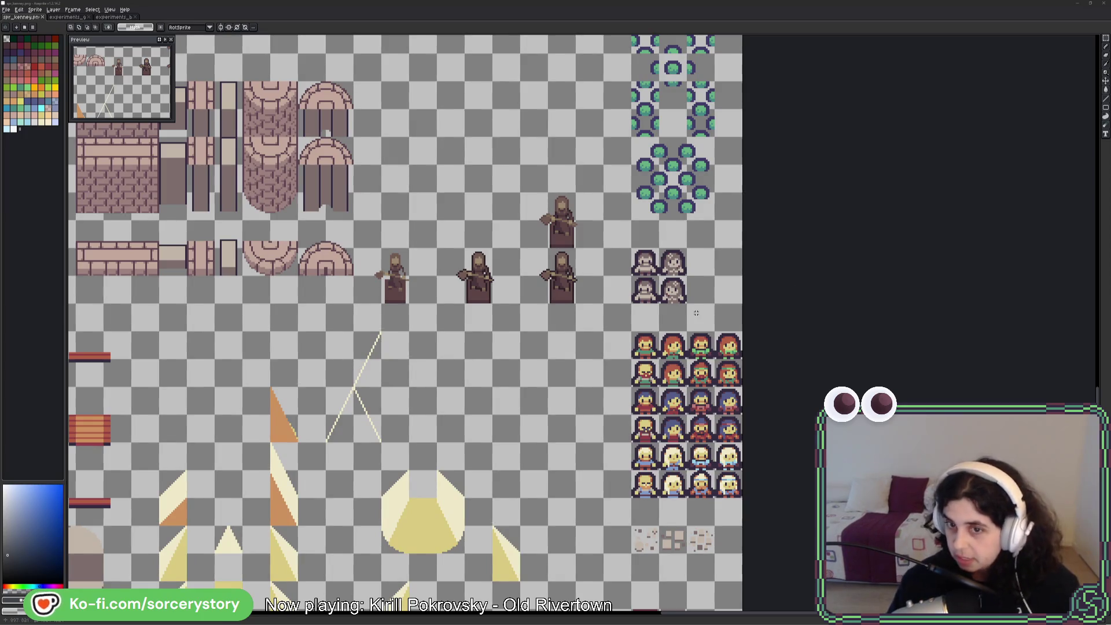
- Draw a rectangular marquee around the grey hatched tile block in the sprite sheet's middle
scroll(567, 297, left, 10)
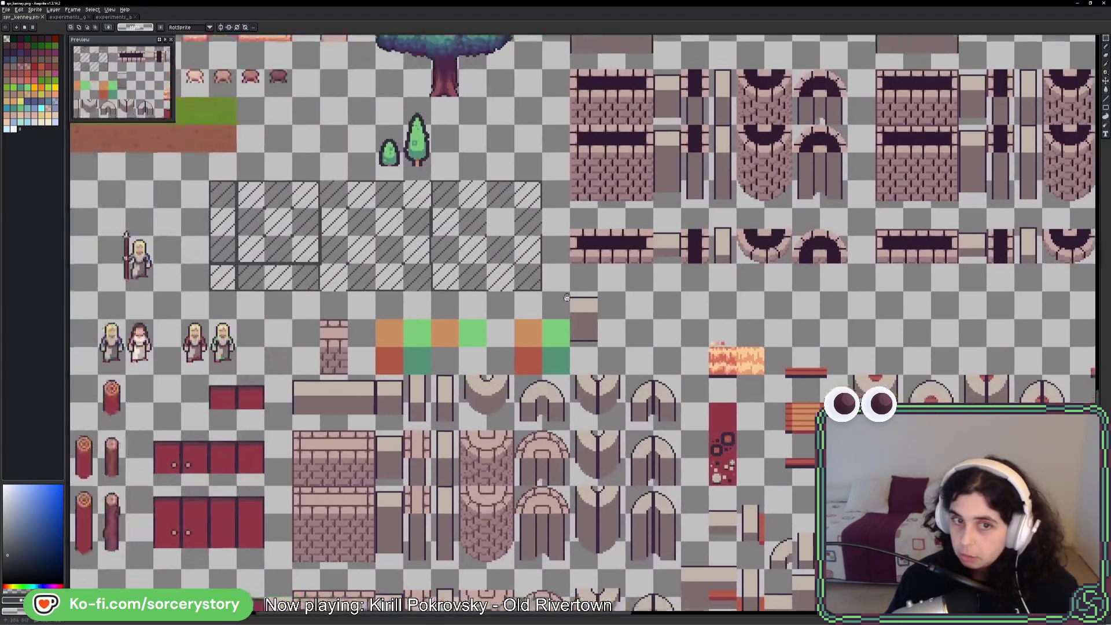
scroll(567, 297, left, 3)
drag(711, 301, 767, 321)
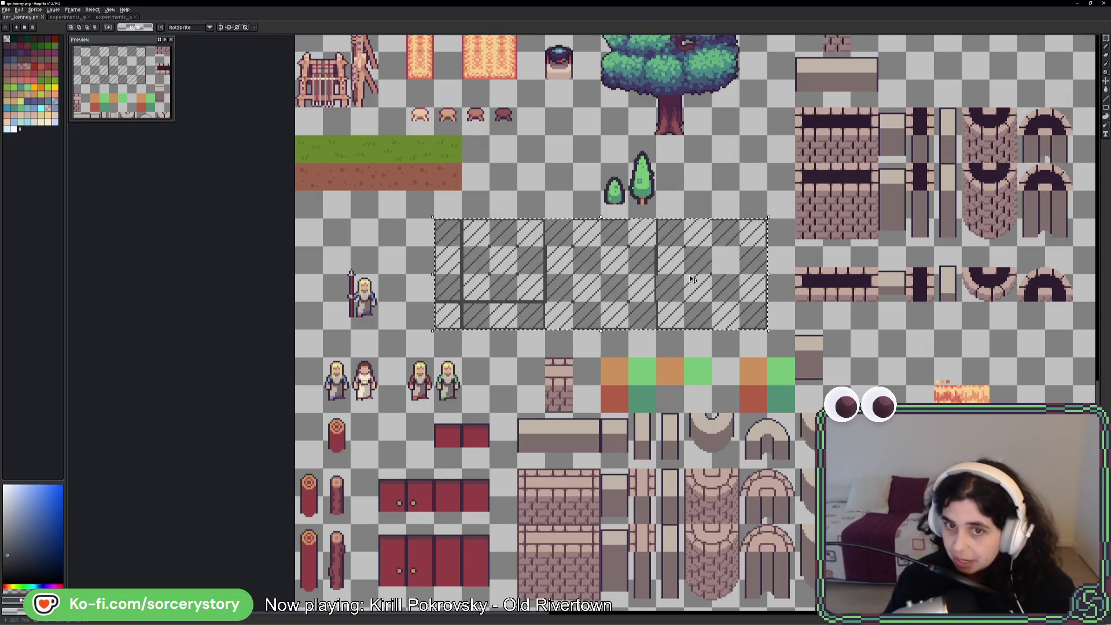
drag(792, 231, 644, 280)
- Reselect the hatched block, deselect it with Ctrl+D, pick the eyedropper, and switch to the running Godot game
mouse_move(420, 254)
mouse_down()
mouse_move(521, 292)
mouse_move(763, 348)
mouse_move(740, 347)
mouse_up()
key(ctrl+d)
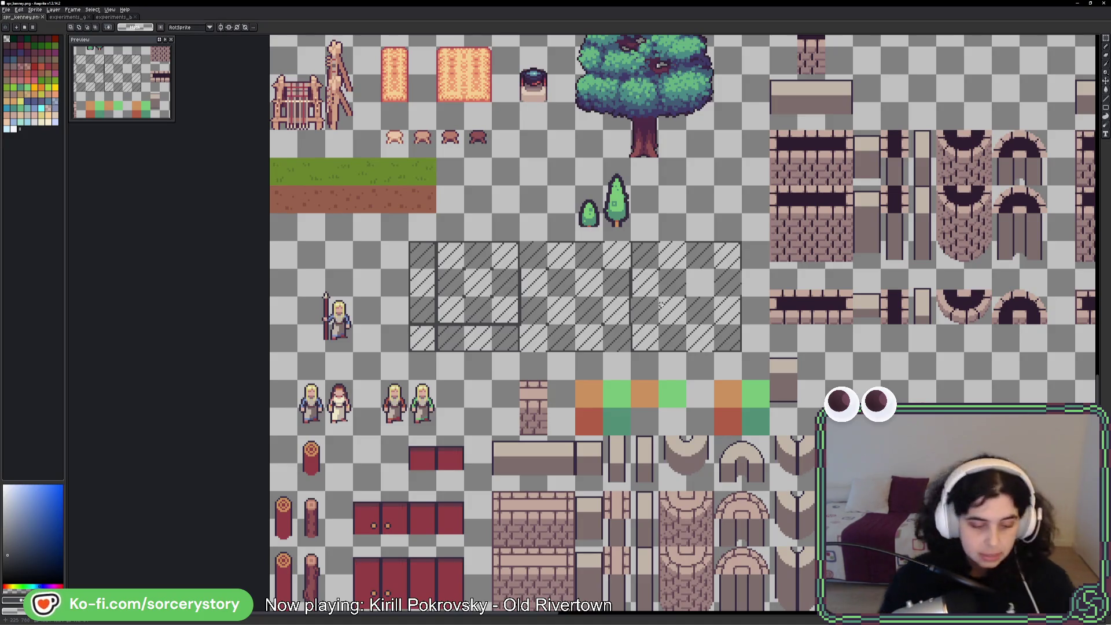
key(i)
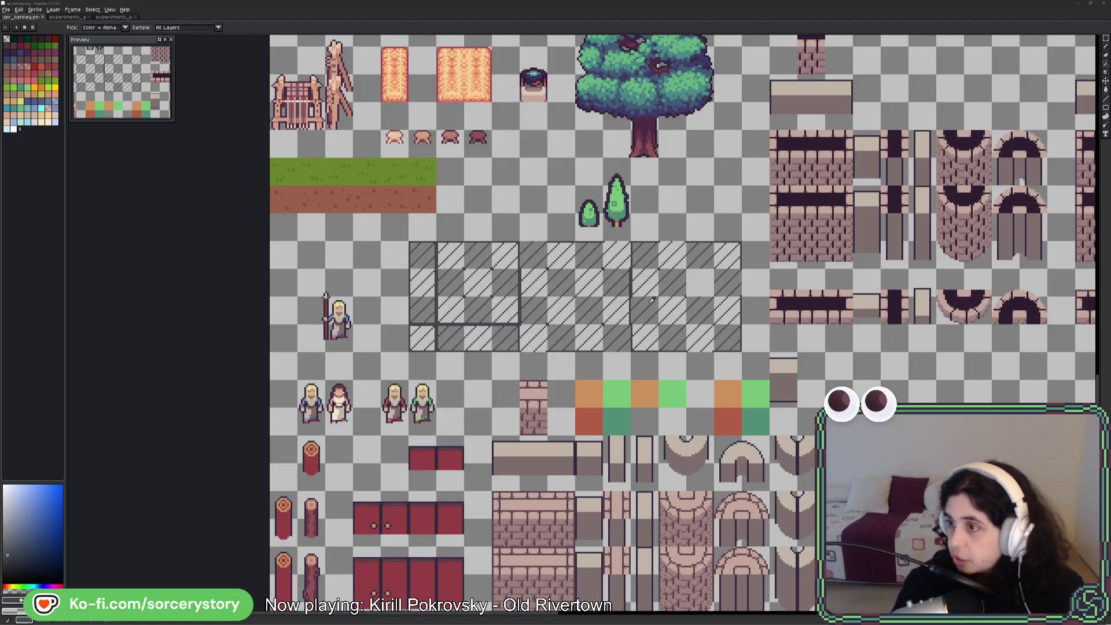
key(alt+Tab)
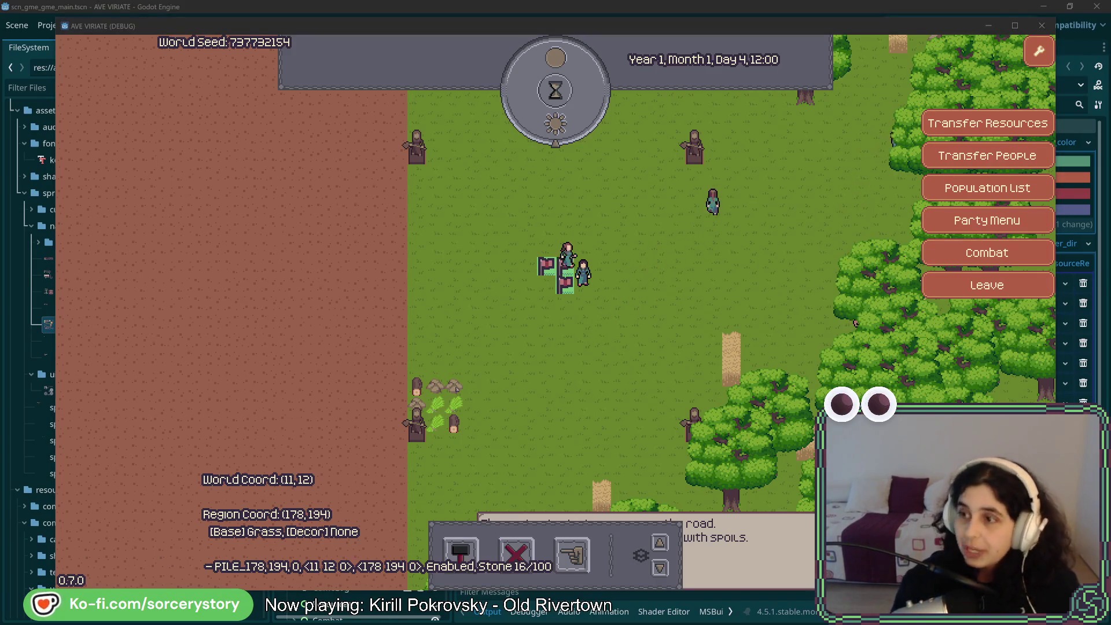
- Stop the running game and open tex_cmn_wrs_wood.tres in the Inspector
key(F8)
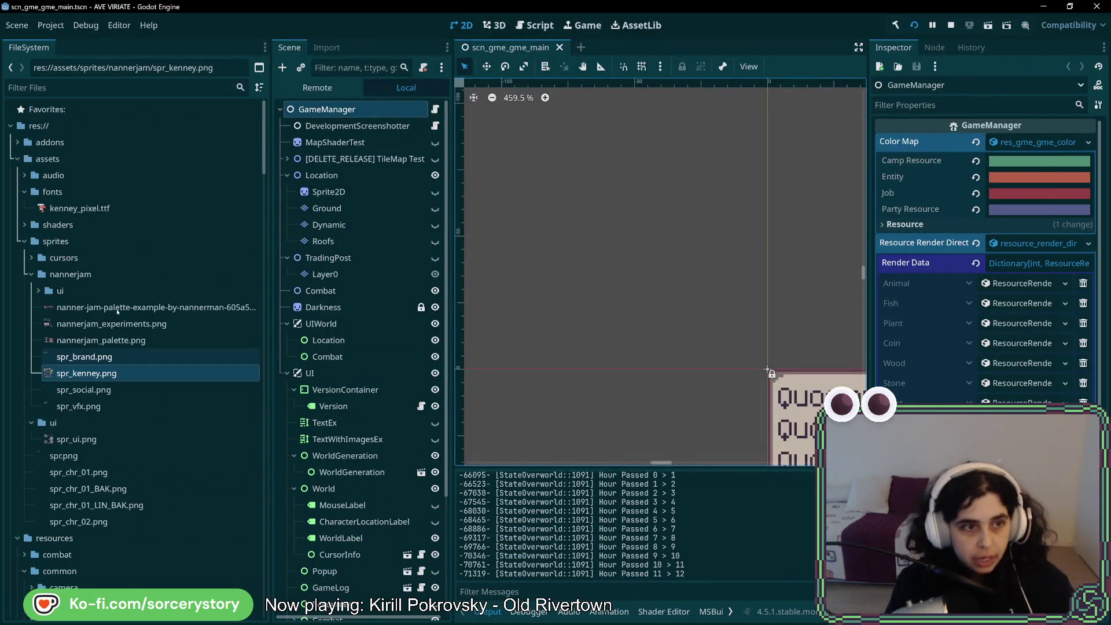
scroll(61, 409, down, 15)
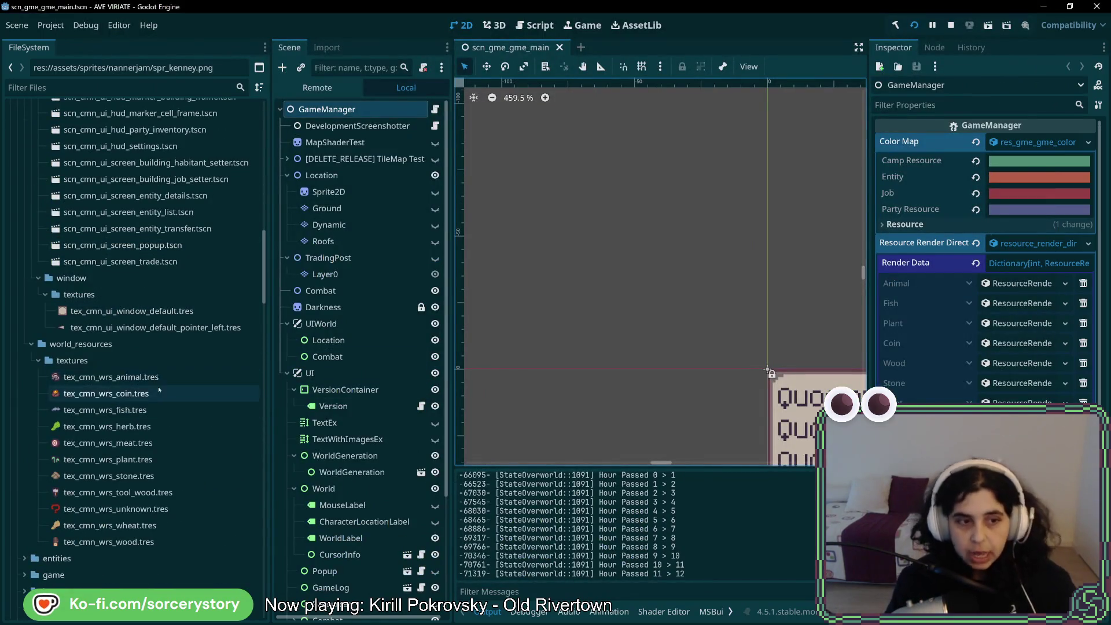
click(117, 541)
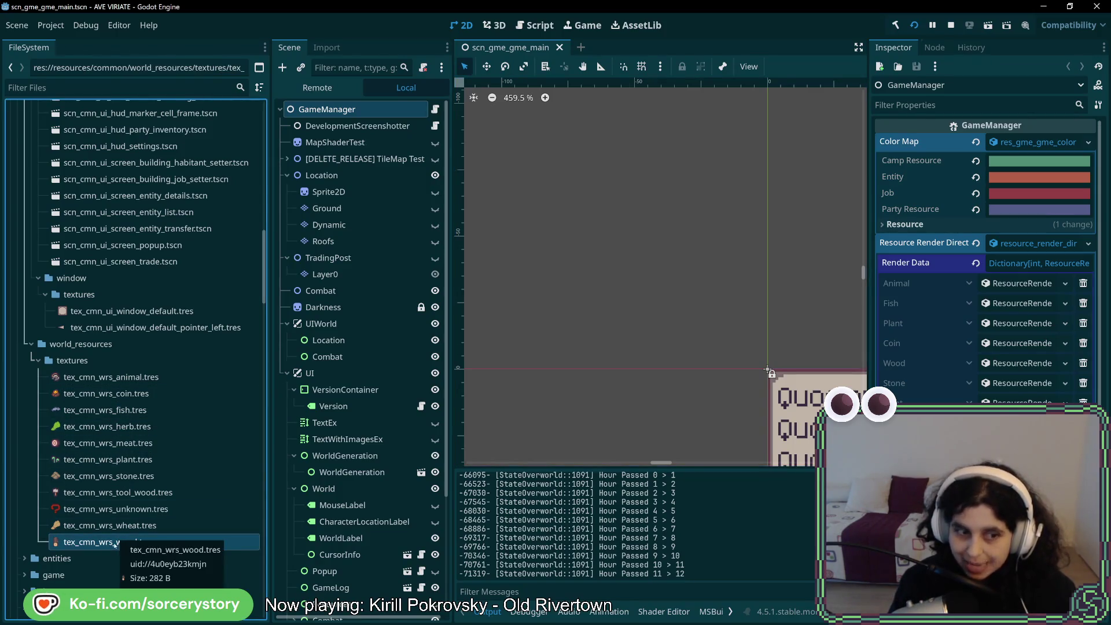
double_click(114, 543)
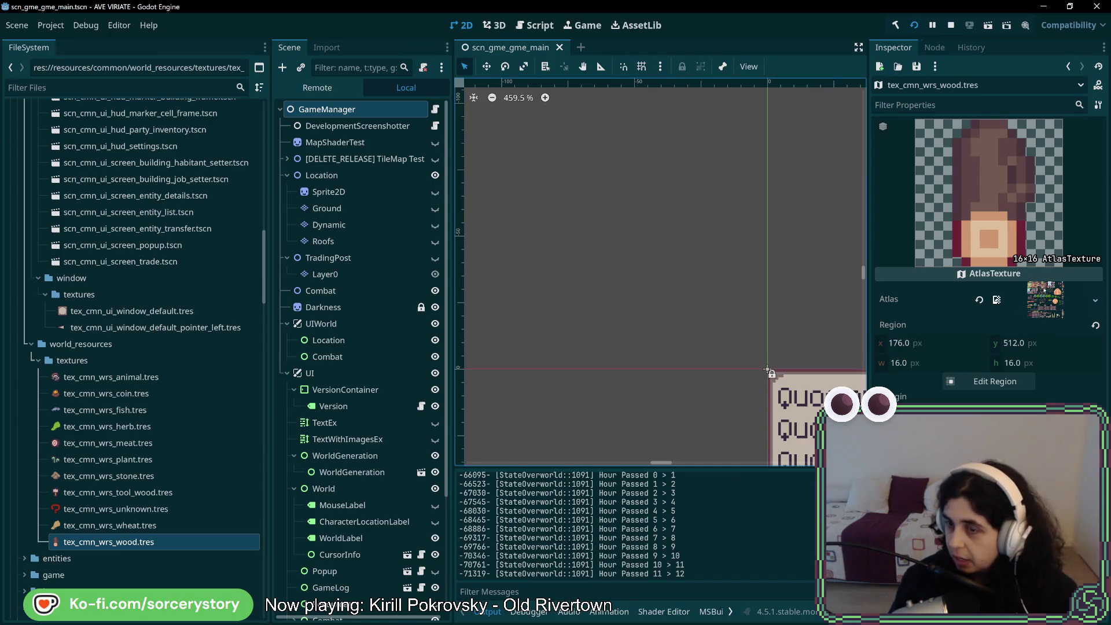
- Zoom in on the wood texture's 16×16 log region at x 176, y 512 in the Region Editor, then close it
click(995, 381)
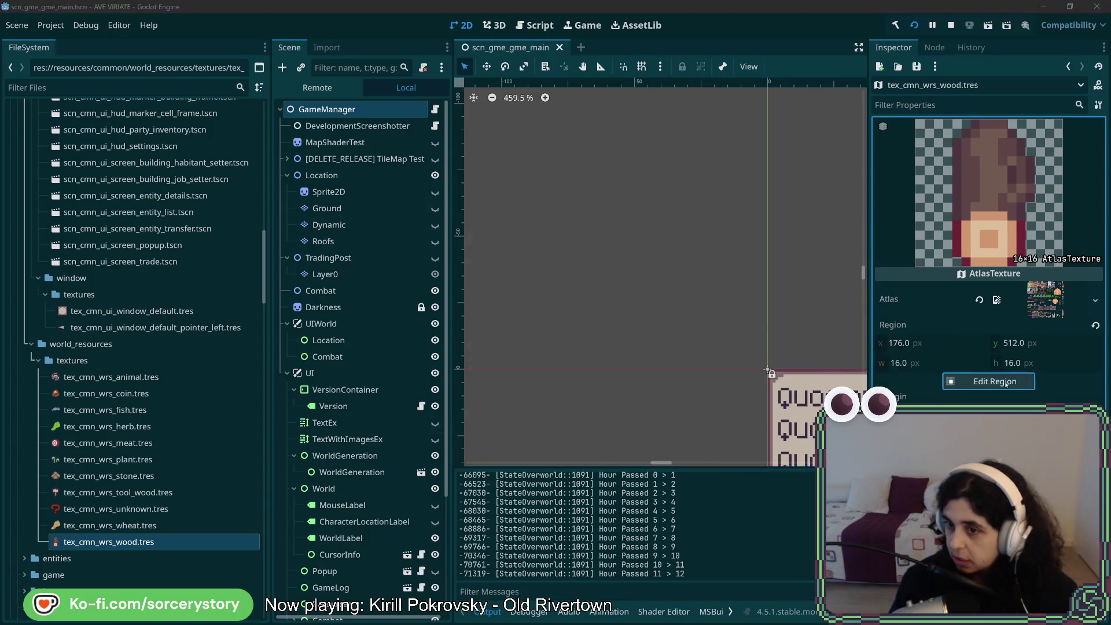
scroll(405, 353, up, 6)
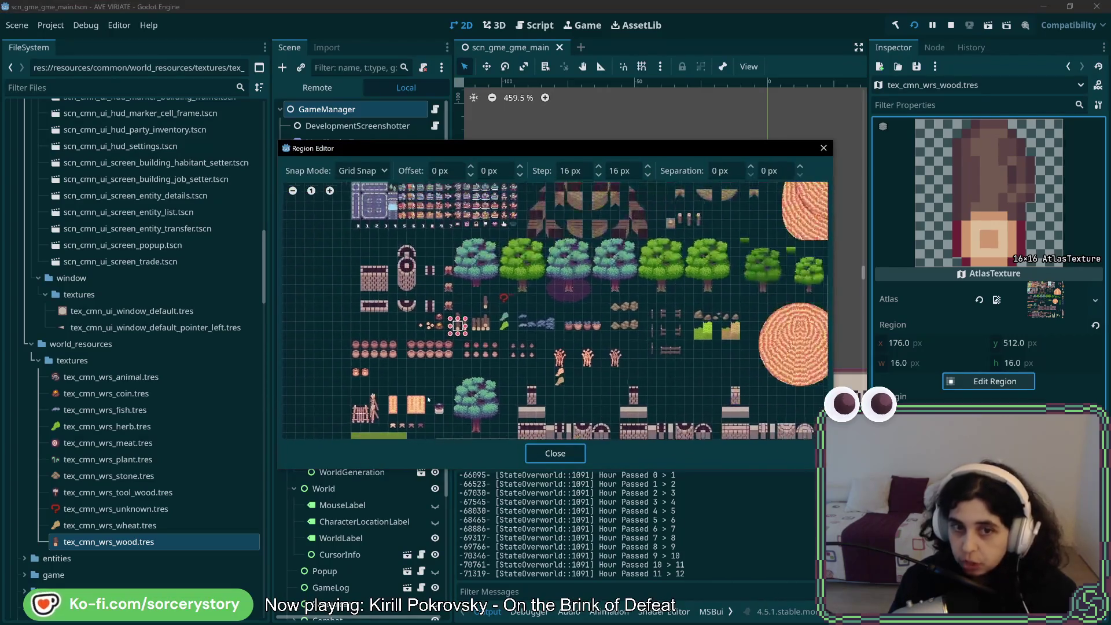
scroll(480, 341, up, 1)
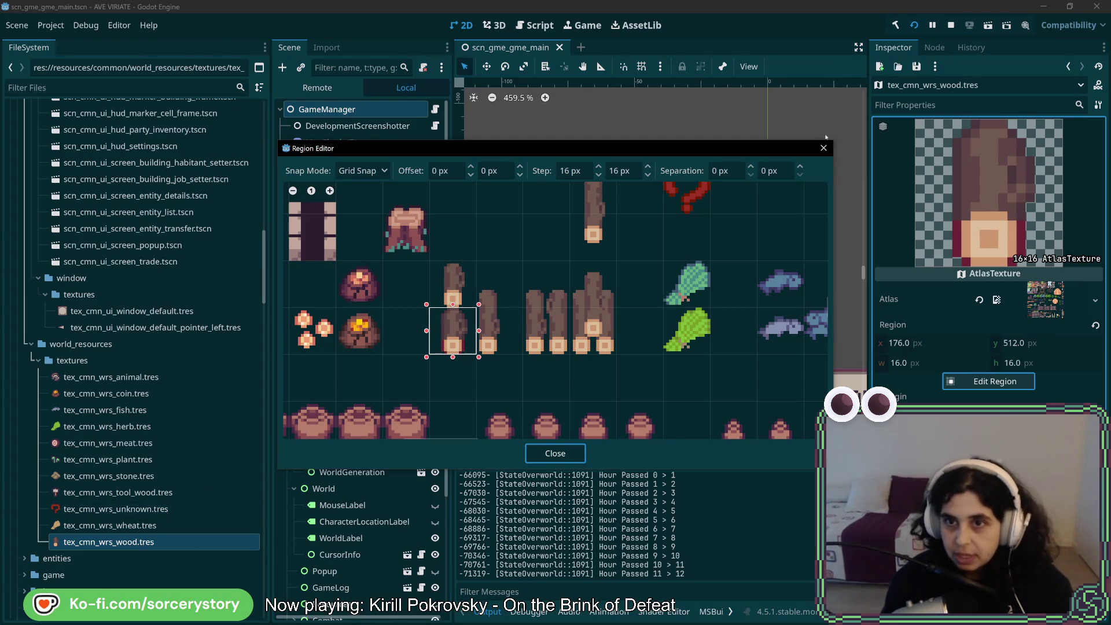
click(137, 542)
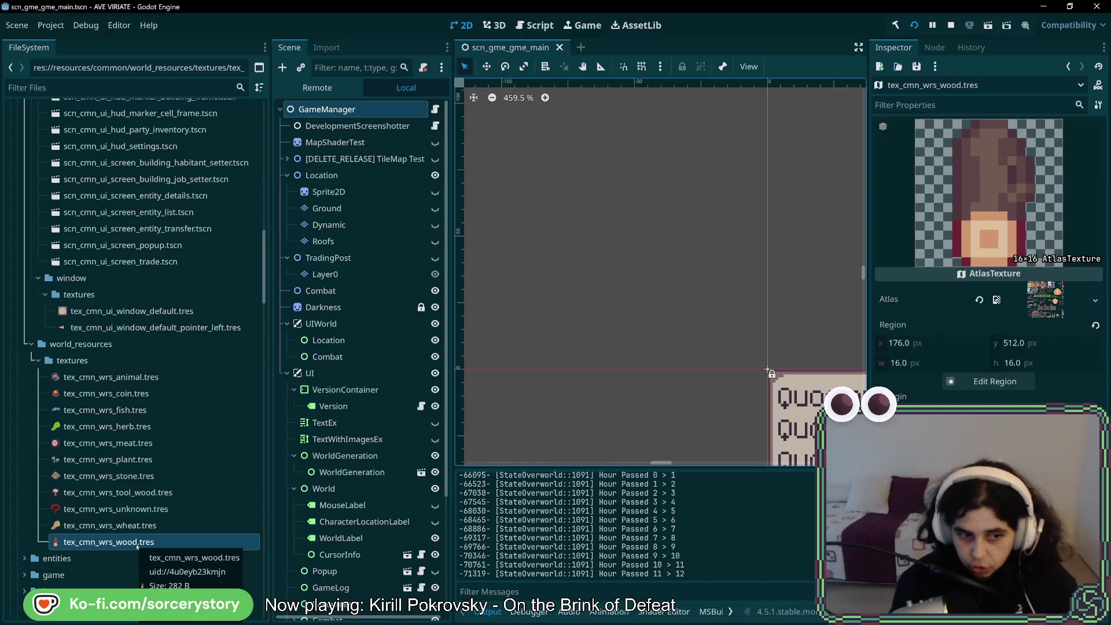
- Select GameManager and expand its Wood render data to view the Icon texture, then return to Aseprite
click(347, 125)
click(327, 109)
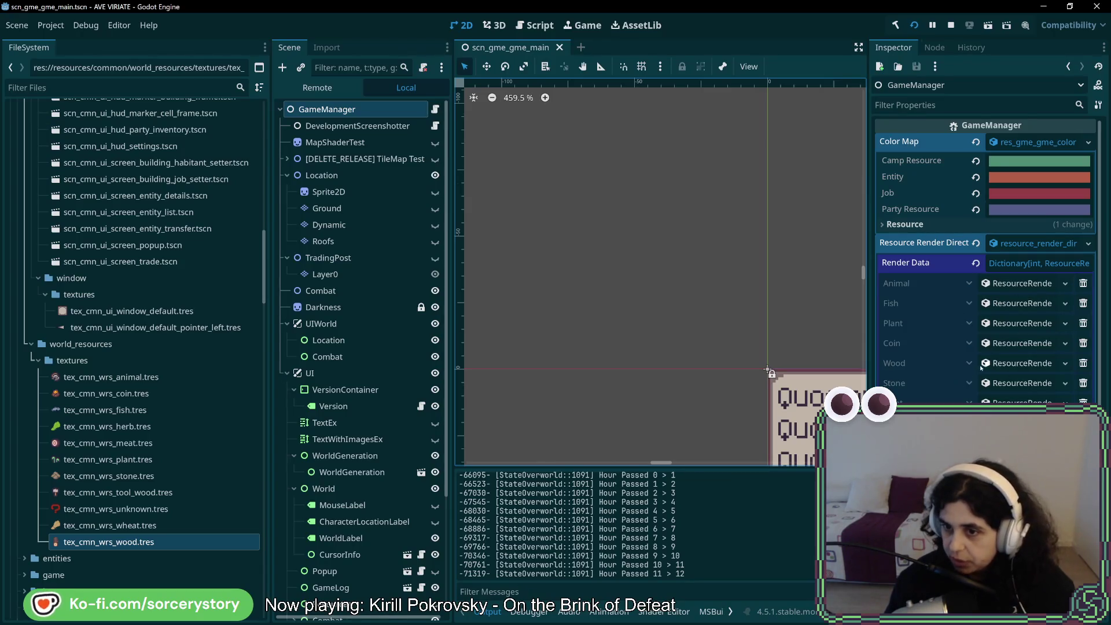
click(1040, 363)
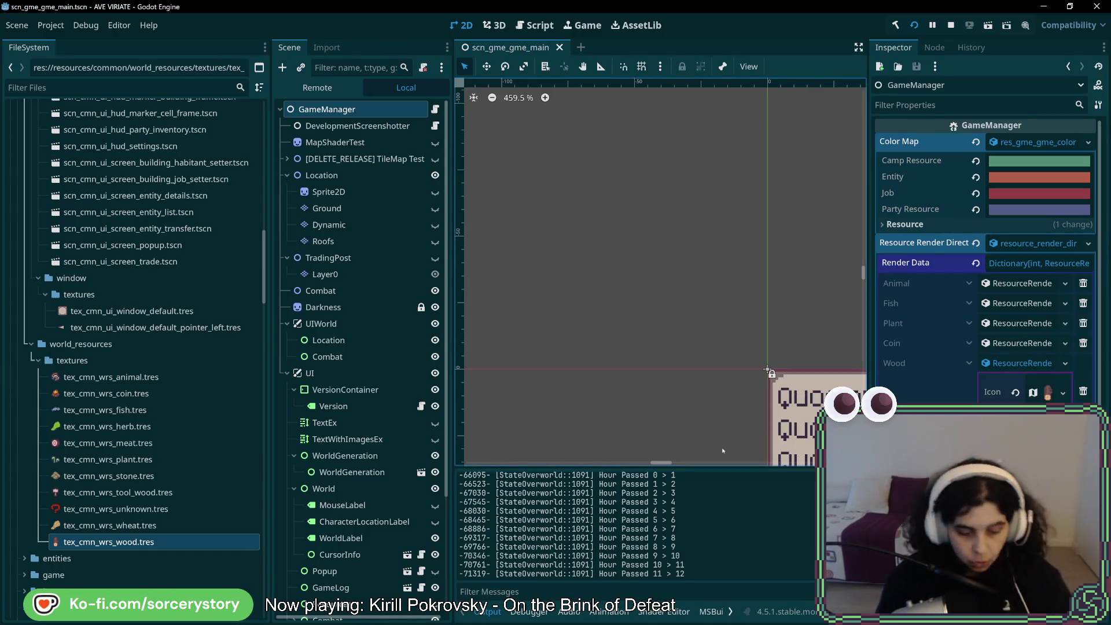
key(alt+Tab)
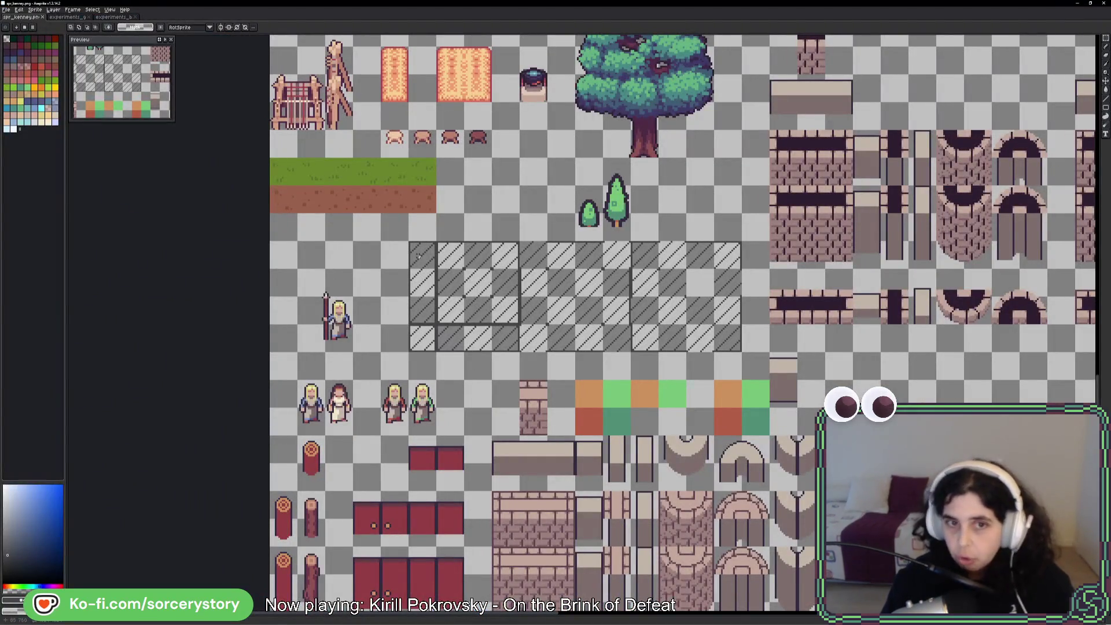
- Marquee-select the empty hatched placeholder tiles and switch windows again
mouse_move(410, 242)
mouse_down()
mouse_move(431, 261)
mouse_move(733, 351)
mouse_up()
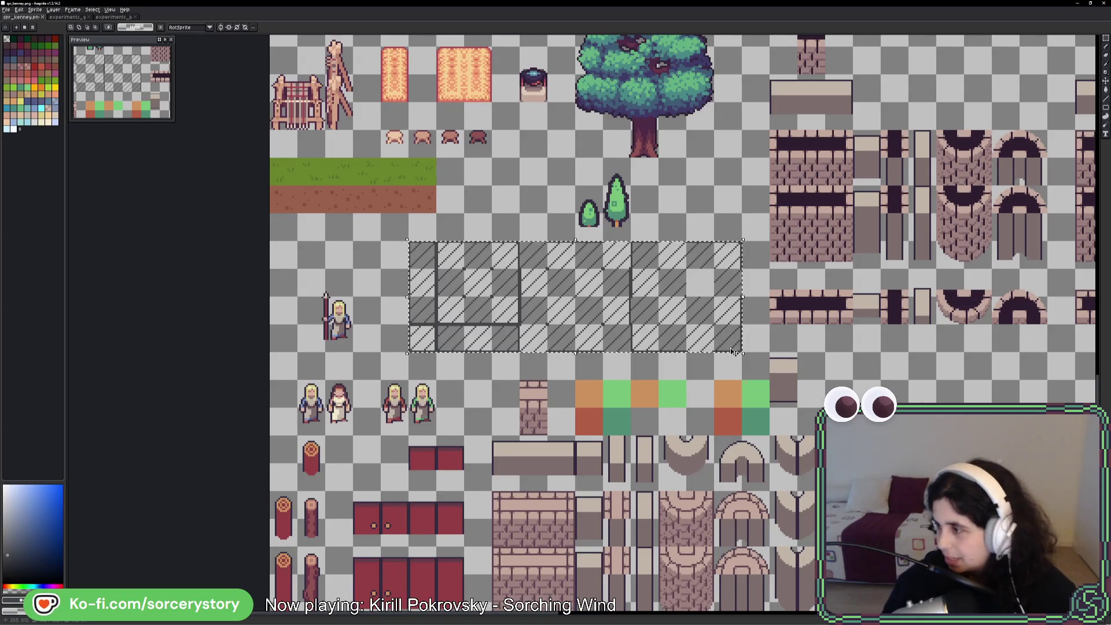
key(alt+Tab)
key(alt+Tab)
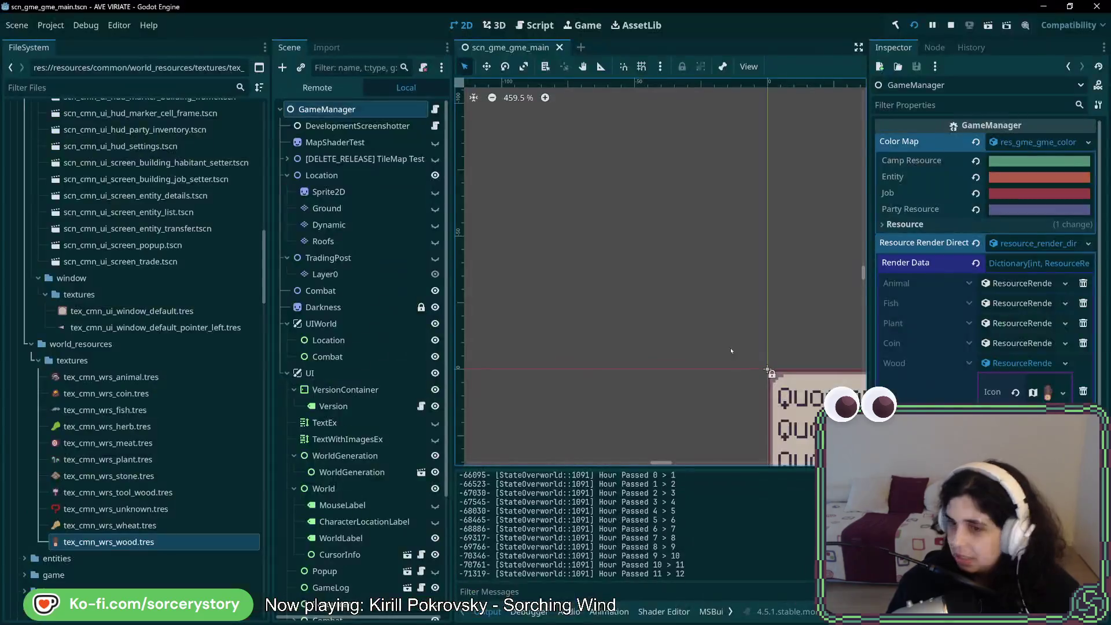